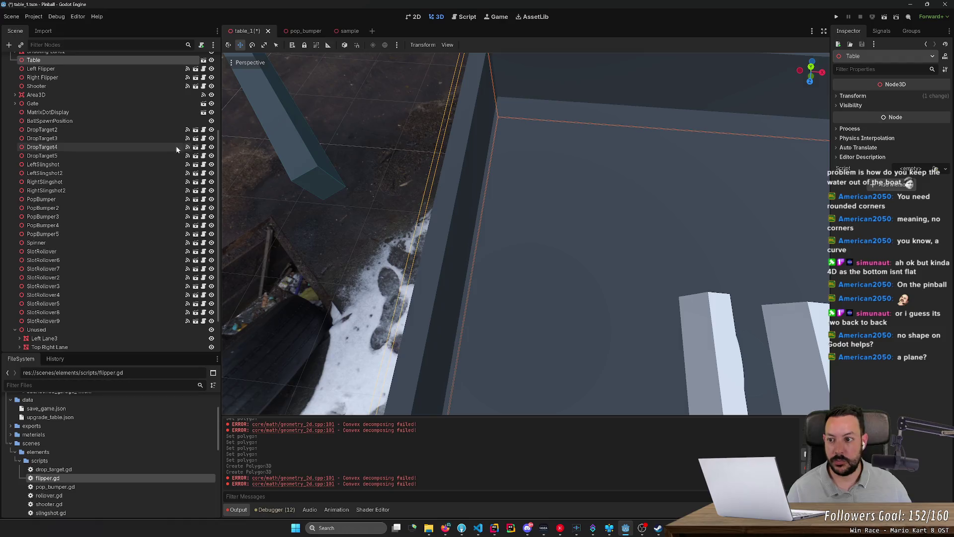
- Select the CollisionPolygon3D node and turn on polygon point editing
{"action": "scroll", "coordinate": [144, 208], "scroll_direction": "down", "scroll_amount": 3}
{"action": "left_click", "coordinate": [132, 341]}
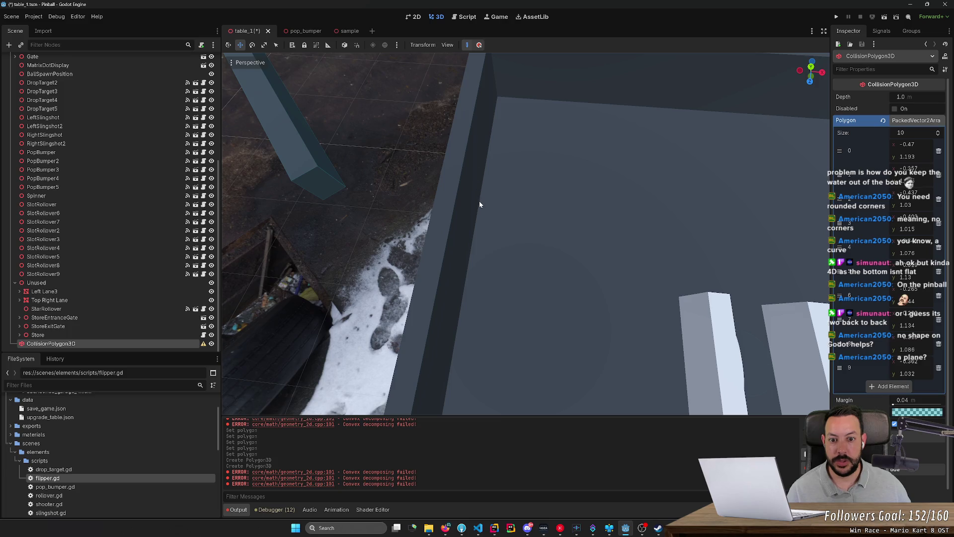
{"action": "left_click_drag", "start_coordinate": [475, 213], "coordinate": [476, 202]}
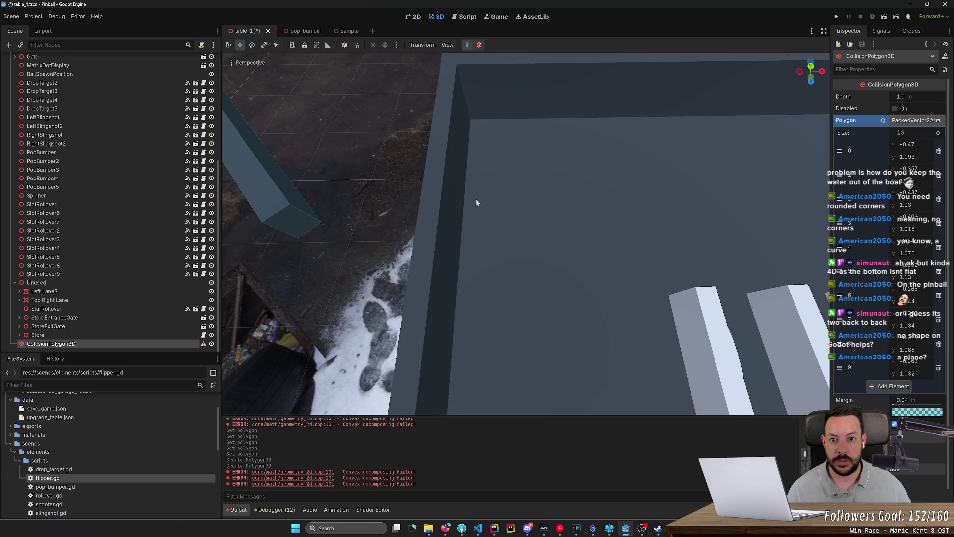
{"action": "left_click", "coordinate": [466, 46]}
- Reselect CollisionPolygon3D after touching Table, re-enable point editing and tilt the view toward the floor
{"action": "left_click", "coordinate": [479, 264]}
{"action": "scroll", "coordinate": [479, 261], "scroll_direction": "down", "scroll_amount": 3}
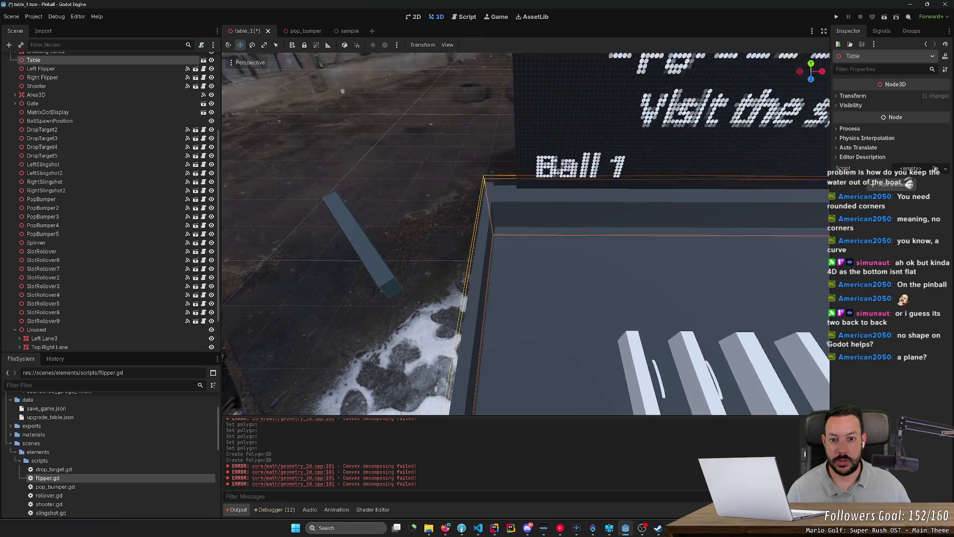
{"action": "scroll", "coordinate": [479, 262], "scroll_direction": "down", "scroll_amount": 5}
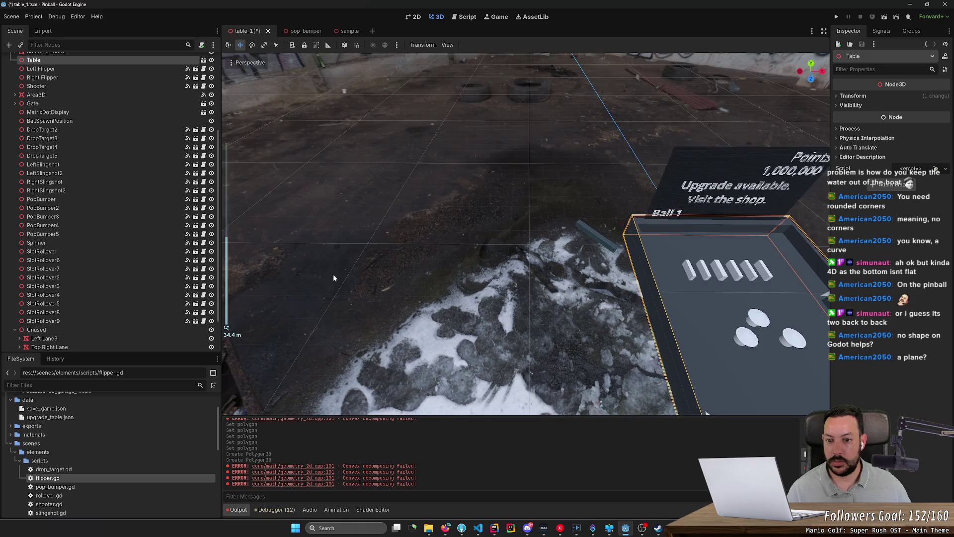
{"action": "scroll", "coordinate": [340, 274], "scroll_direction": "down", "scroll_amount": 2}
{"action": "scroll", "coordinate": [118, 324], "scroll_direction": "down", "scroll_amount": 3}
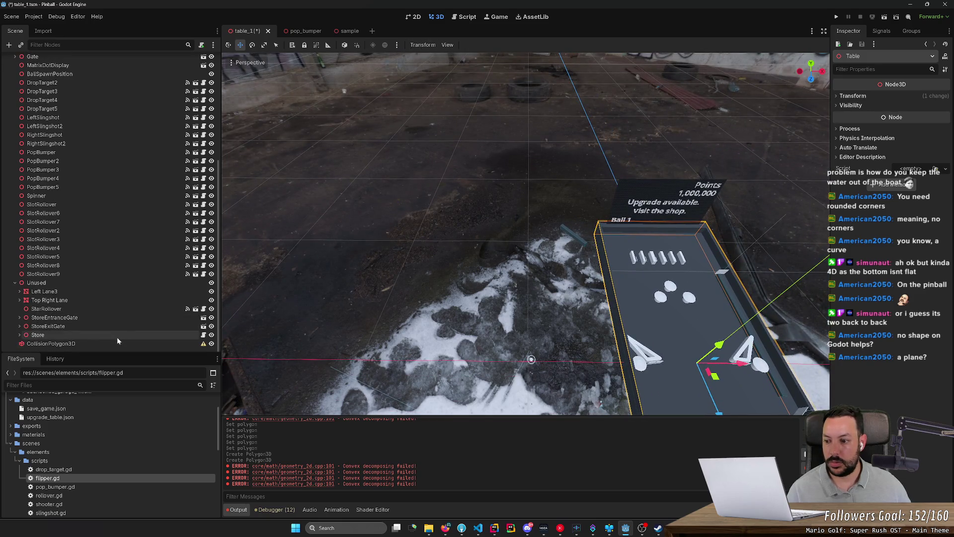
{"action": "left_click", "coordinate": [117, 343]}
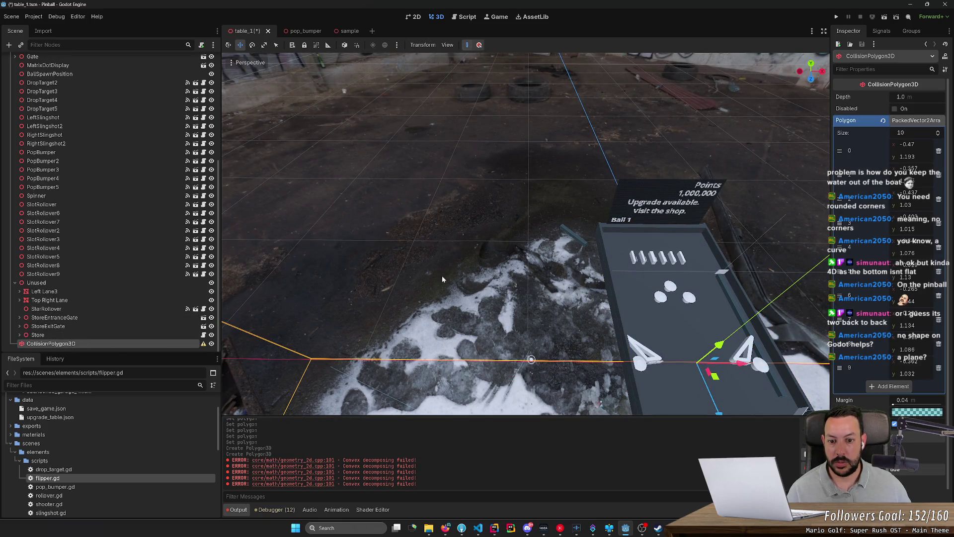
{"action": "left_click_drag", "start_coordinate": [496, 233], "coordinate": [496, 245]}
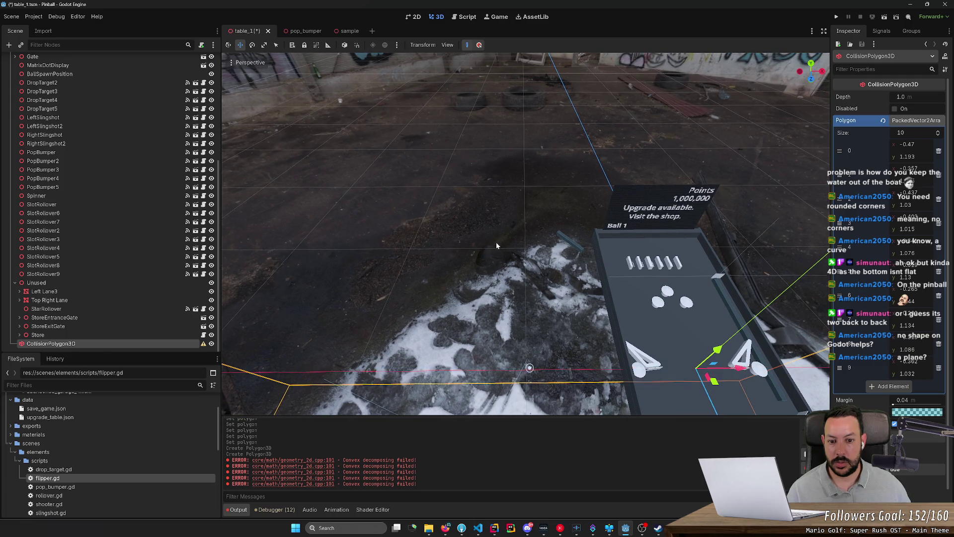
{"action": "left_click", "coordinate": [468, 45]}
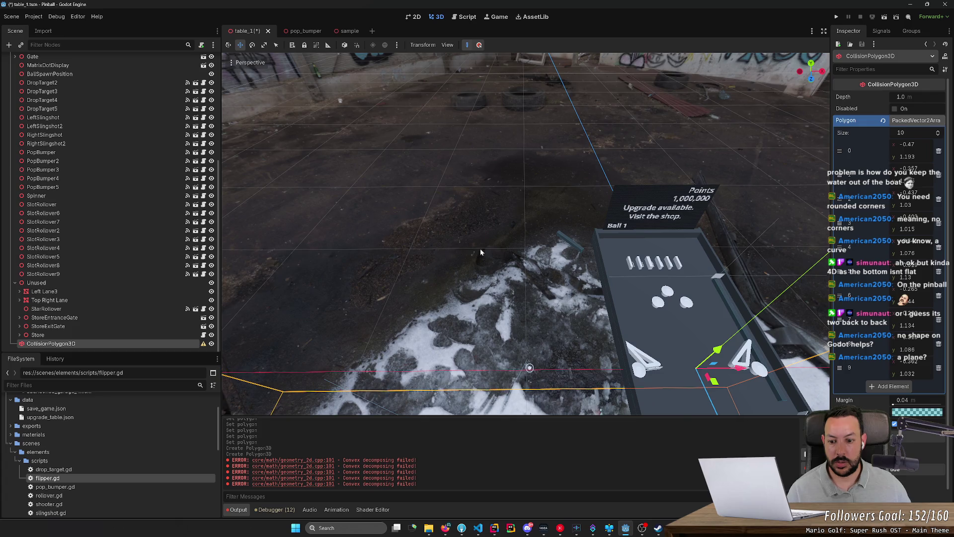
{"action": "mouse_move", "coordinate": [480, 252]}
{"action": "left_mouse_down"}
{"action": "mouse_move", "coordinate": [442, 233]}
{"action": "mouse_move", "coordinate": [481, 250]}
{"action": "left_mouse_up"}
- Undo, then place six new outline points and right-click to close the collision polygon
{"action": "key", "text": "ctrl+z"}
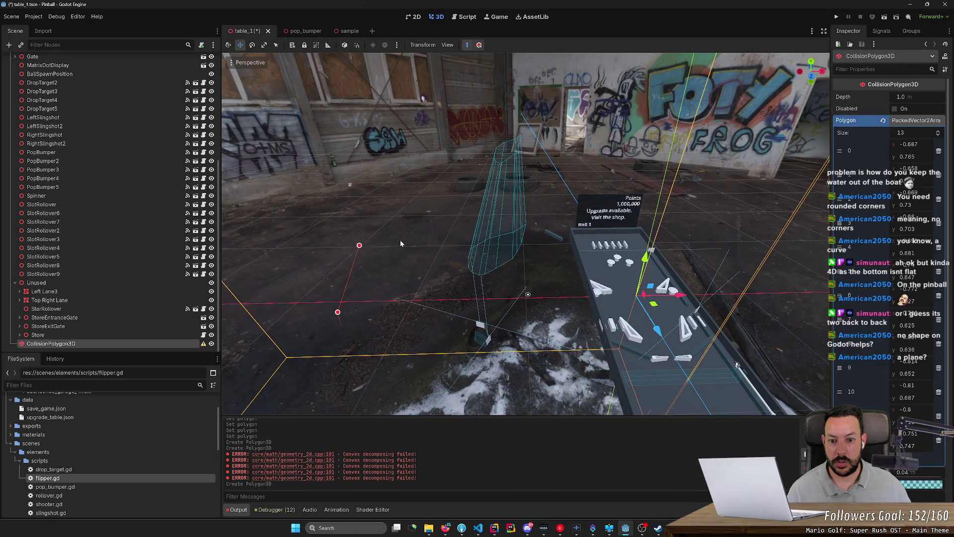
{"action": "left_click", "coordinate": [440, 248]}
{"action": "left_click", "coordinate": [434, 309]}
{"action": "left_click", "coordinate": [407, 352]}
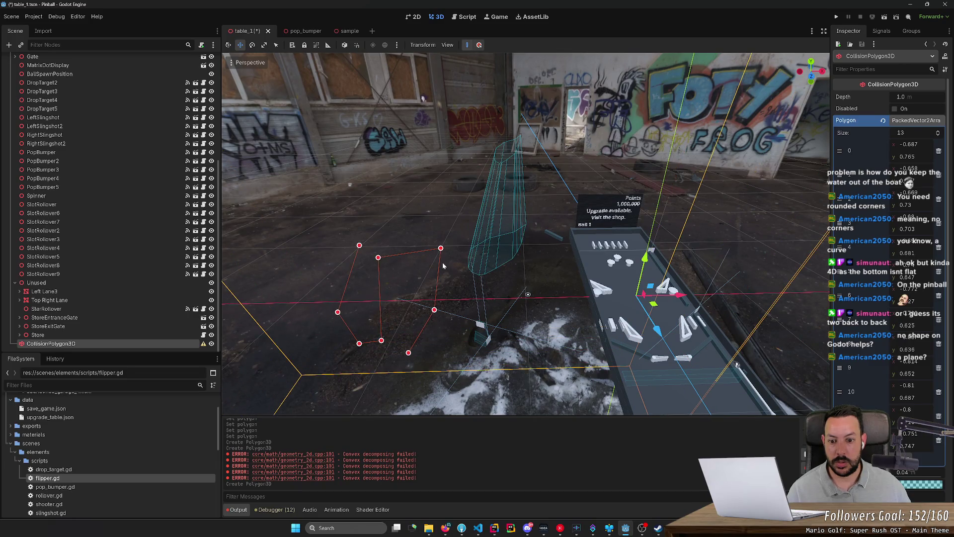
{"action": "left_click", "coordinate": [461, 372]}
{"action": "left_click", "coordinate": [488, 254]}
{"action": "left_click", "coordinate": [353, 218]}
{"action": "right_click", "coordinate": [416, 182]}
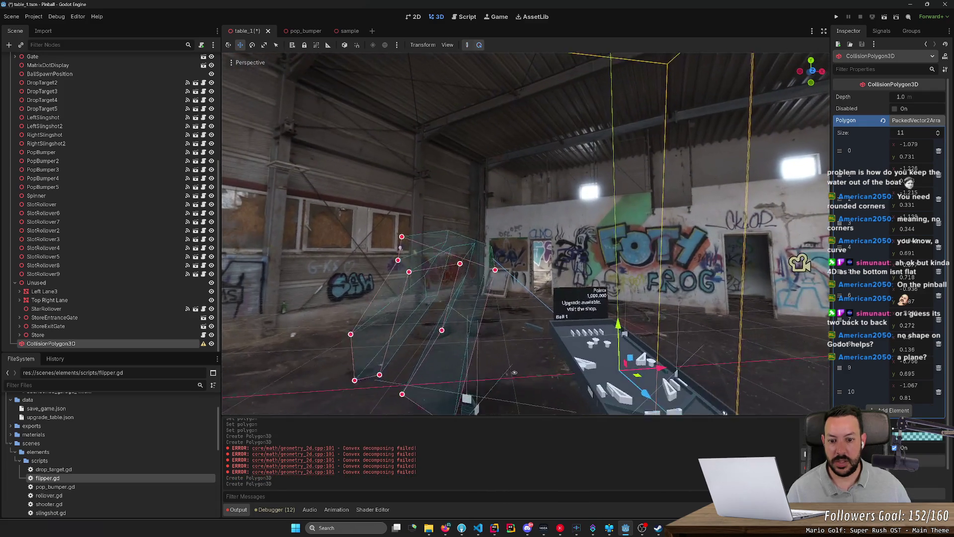
- Set the CollisionPolygon3D's Transform rotation to 90 in the Inspector
{"action": "key", "text": "s"}
{"action": "scroll", "coordinate": [526, 233], "scroll_direction": "up", "scroll_amount": 3}
{"action": "key", "text": "s"}
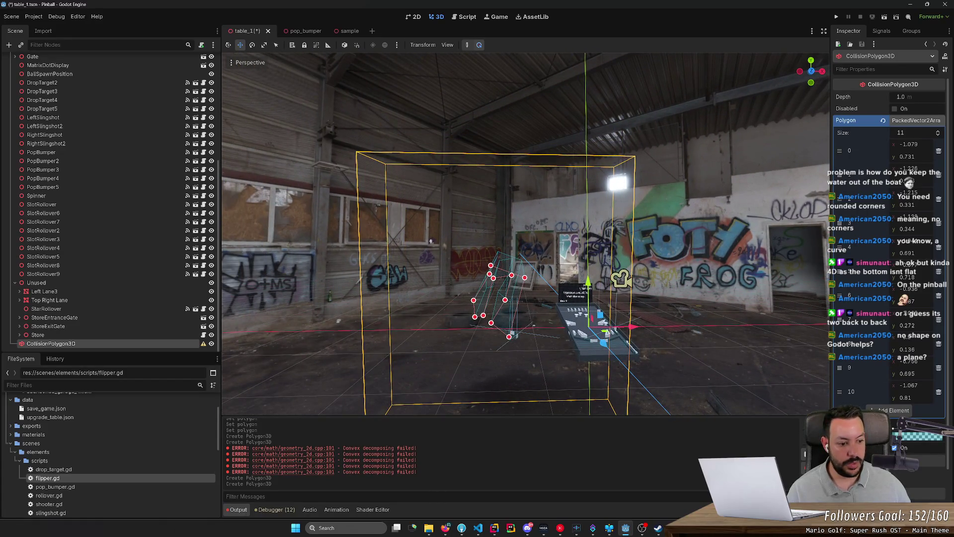
{"action": "scroll", "coordinate": [891, 373], "scroll_direction": "down", "scroll_amount": 2}
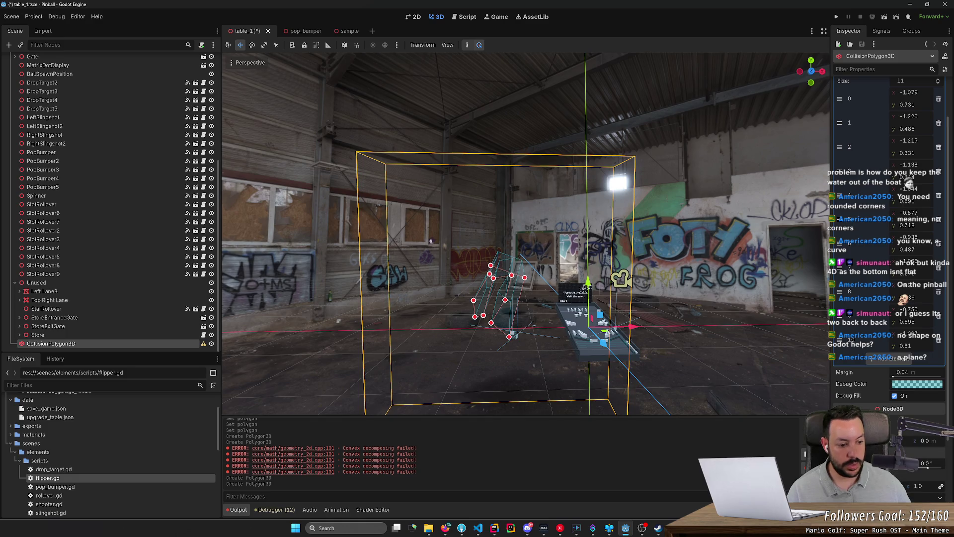
{"action": "type", "text": "90"}
{"action": "key", "text": "Return"}
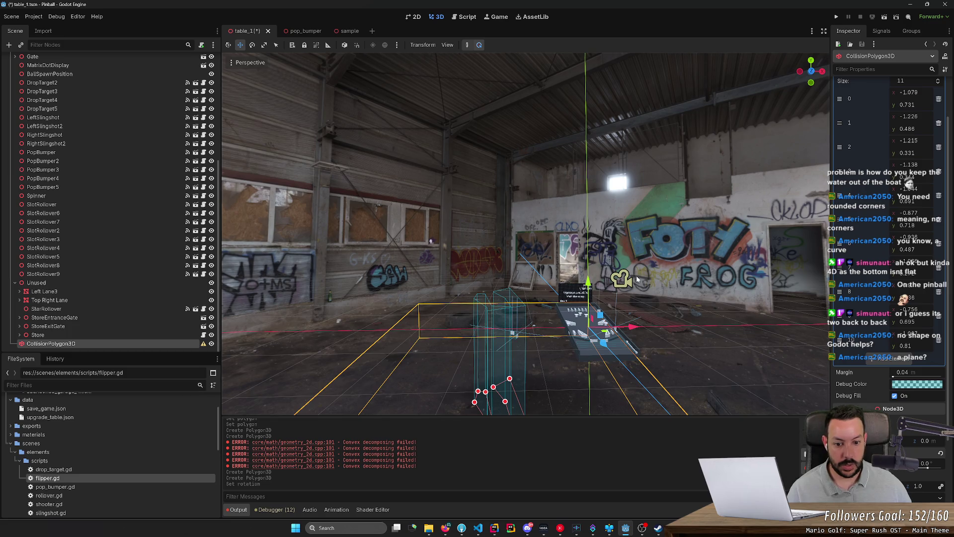
- In top view, trace six points along a curve, close the polygon, and tilt back to perspective
{"action": "left_click_drag", "start_coordinate": [811, 72], "coordinate": [817, 108]}
{"action": "left_click", "coordinate": [811, 67]}
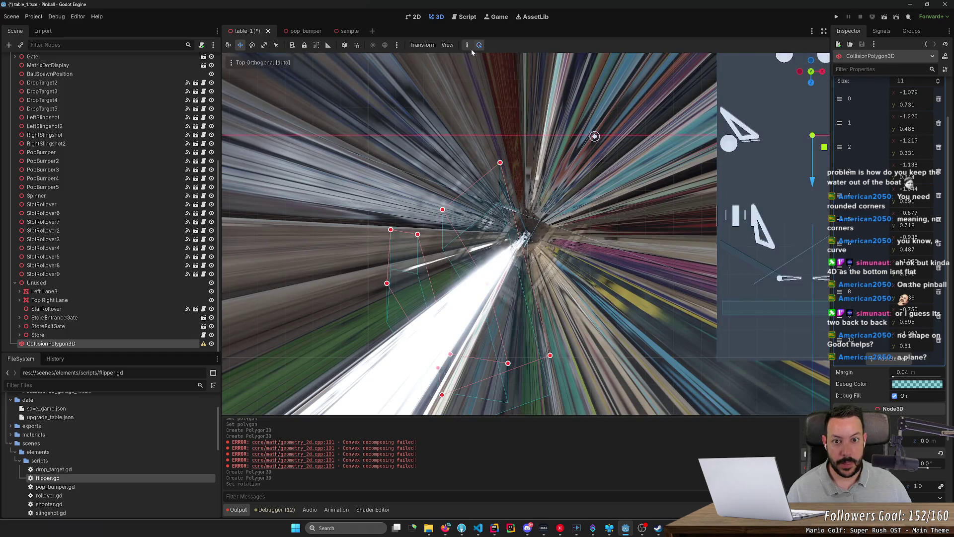
{"action": "left_click", "coordinate": [383, 341]}
{"action": "left_click", "coordinate": [460, 269]}
{"action": "left_click", "coordinate": [470, 251]}
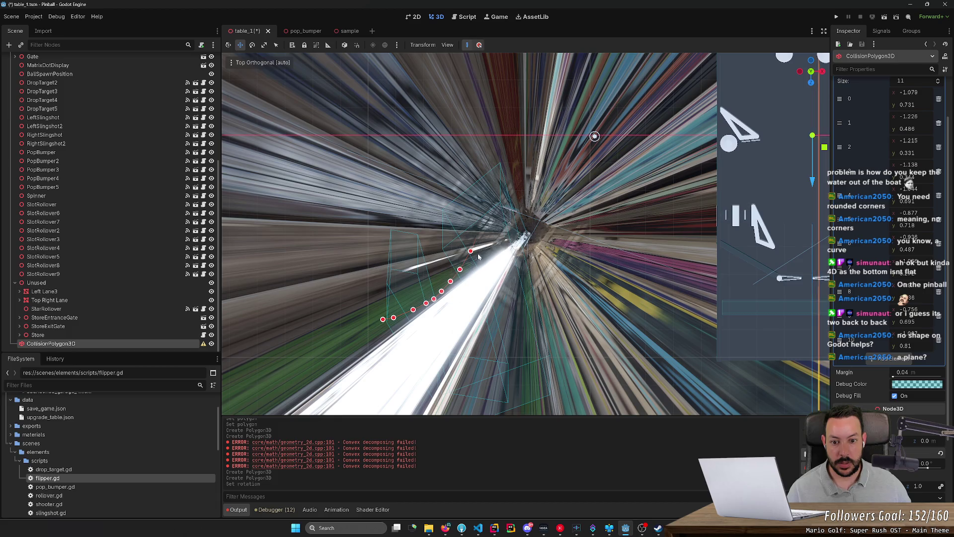
{"action": "left_click", "coordinate": [477, 234]}
{"action": "left_click", "coordinate": [482, 215]}
{"action": "left_click", "coordinate": [484, 198]}
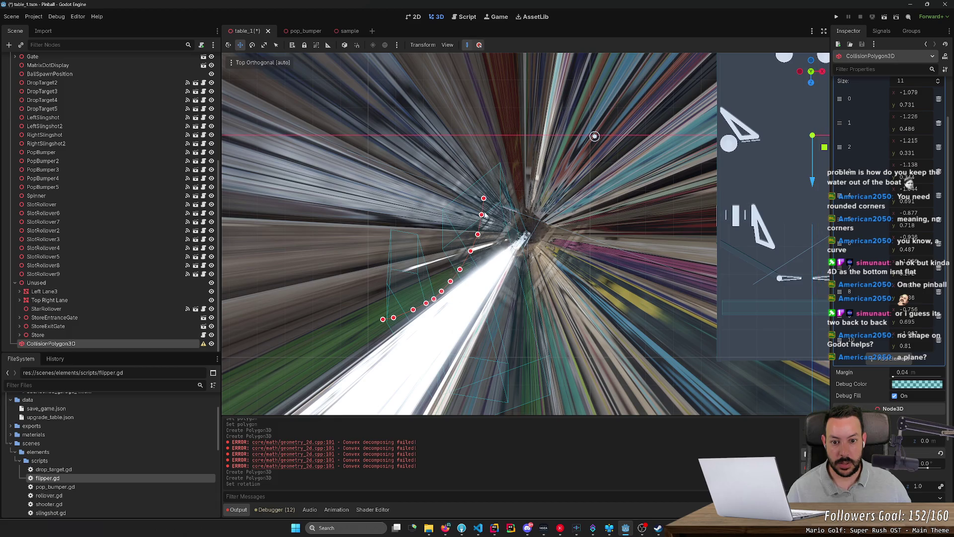
{"action": "right_click", "coordinate": [385, 204]}
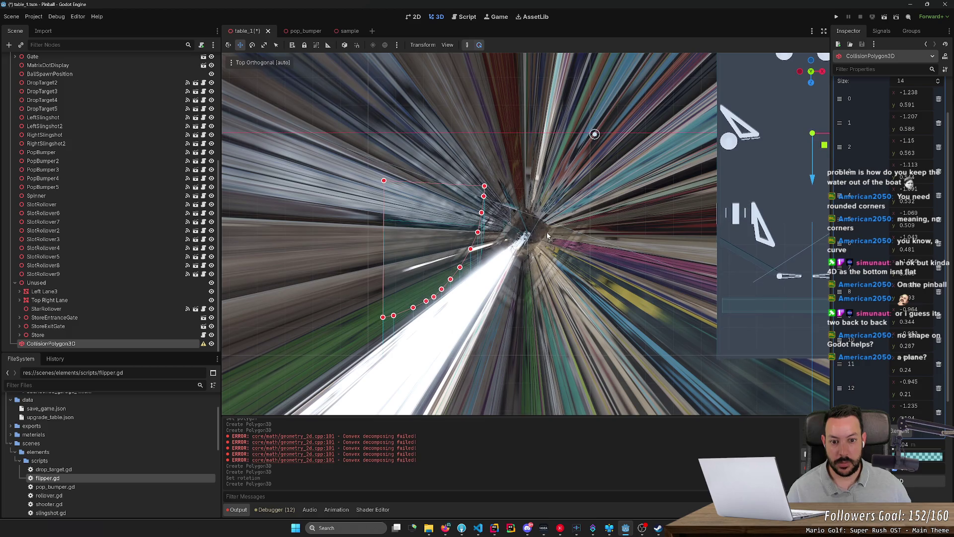
{"action": "mouse_move", "coordinate": [547, 237]}
{"action": "left_mouse_down"}
{"action": "mouse_move", "coordinate": [619, 191]}
{"action": "mouse_move", "coordinate": [611, 239]}
{"action": "mouse_move", "coordinate": [609, 199]}
{"action": "left_mouse_up"}
{"action": "scroll", "coordinate": [521, 296], "scroll_direction": "down", "scroll_amount": 3}
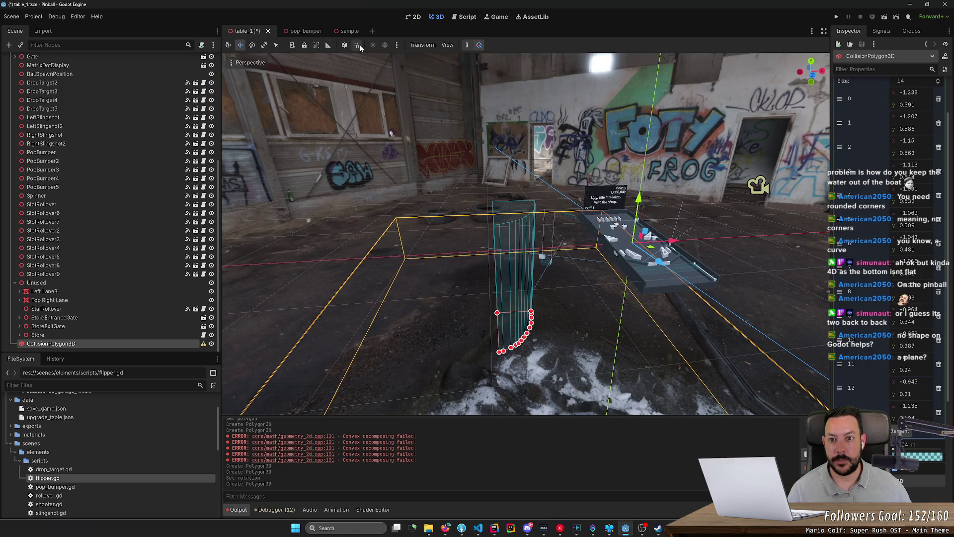
- Look through the editor menus, then delete the CollisionPolygon3D node and confirm
{"action": "left_click", "coordinate": [77, 18]}
{"action": "mouse_move", "coordinate": [27, 18]}
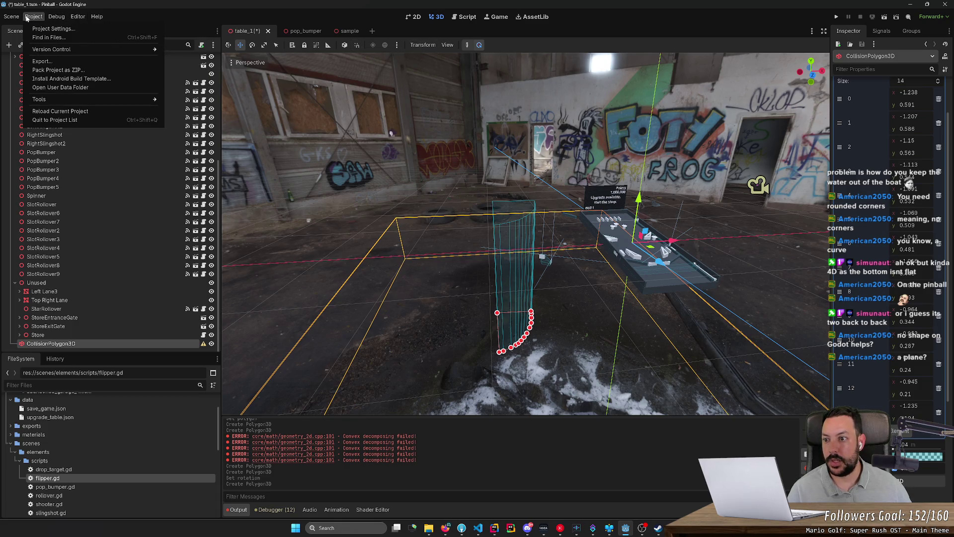
{"action": "mouse_move", "coordinate": [83, 20]}
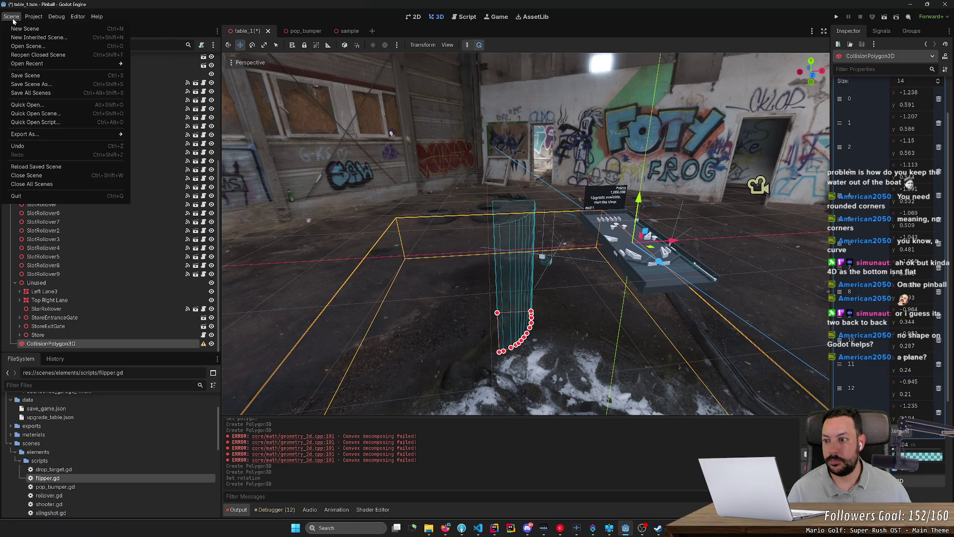
{"action": "key", "text": "Escape"}
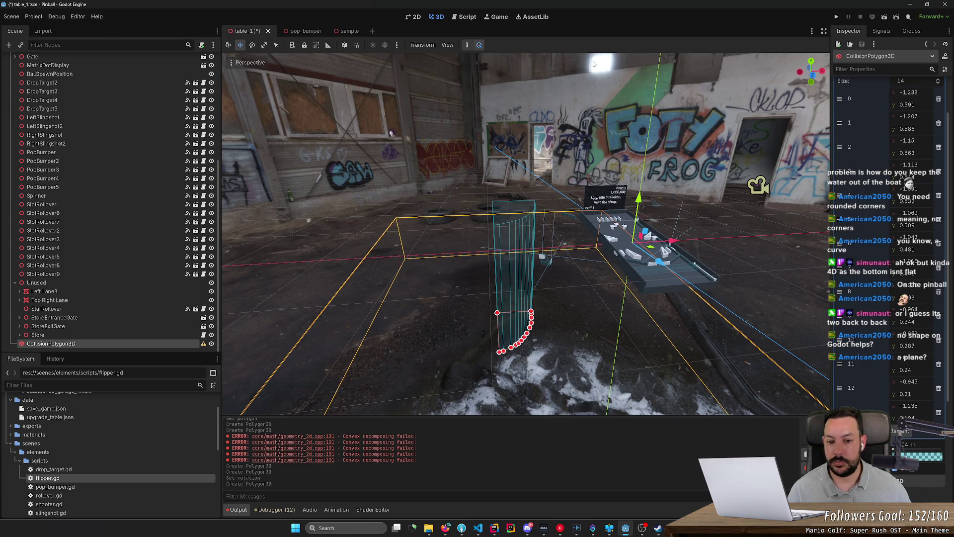
{"action": "scroll", "coordinate": [255, 256], "scroll_direction": "down", "scroll_amount": 2}
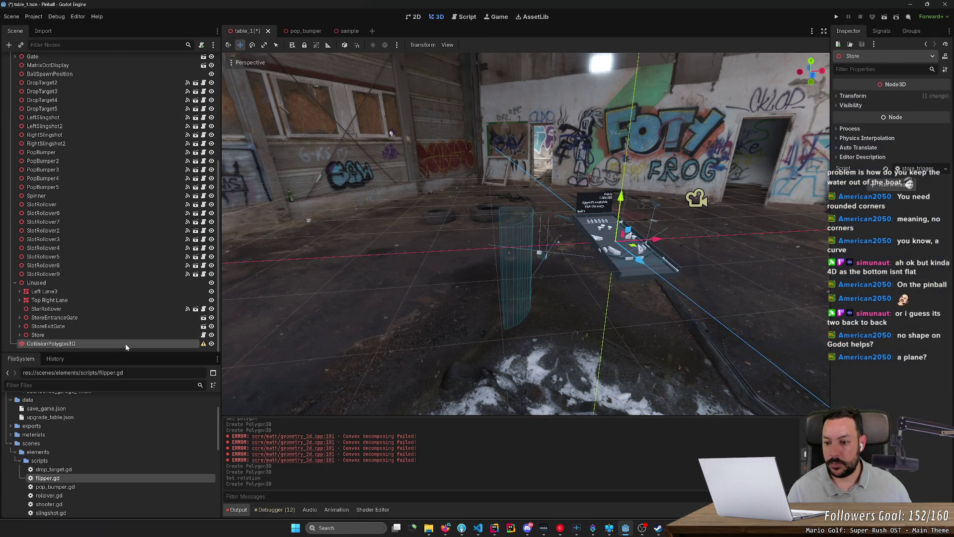
{"action": "key", "text": "Delete"}
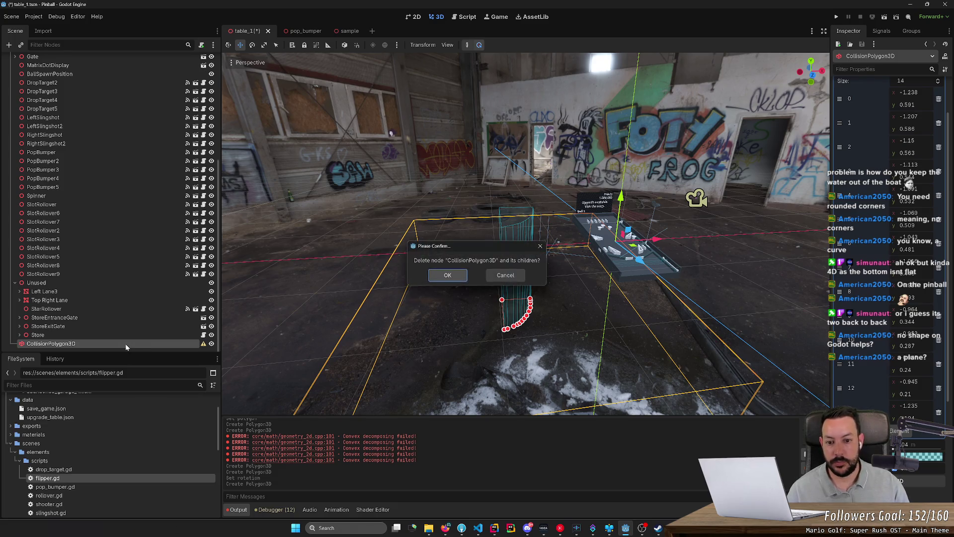
{"action": "key", "text": "Return"}
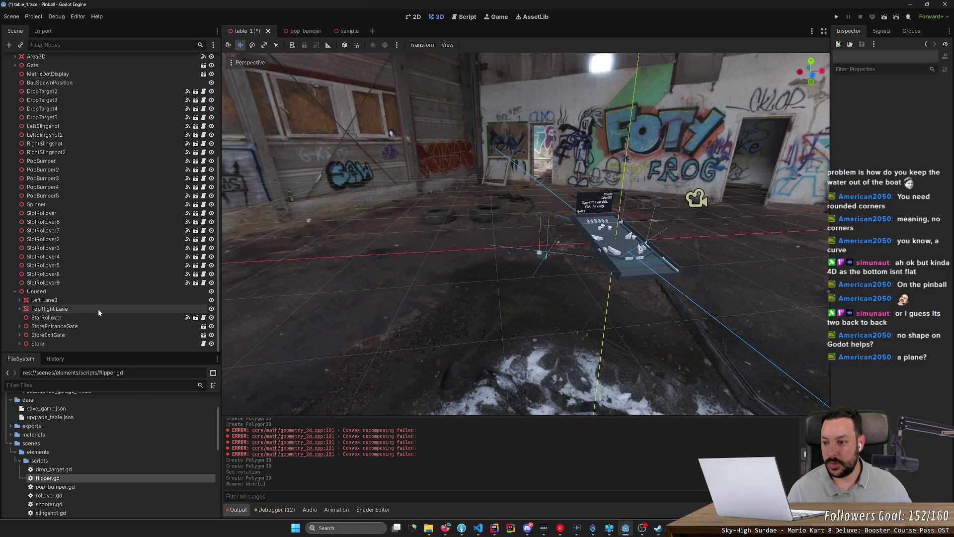
- Add a CSGMesh3D child under Unused, found by searching 'mes' in the Create New Node dialog
{"action": "right_click", "coordinate": [104, 292]}
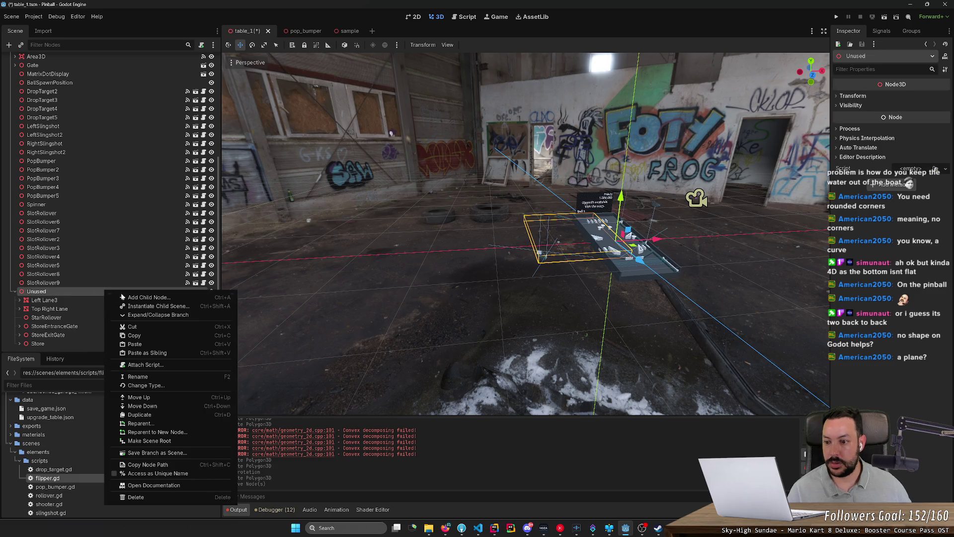
{"action": "left_click", "coordinate": [147, 297]}
{"action": "type", "text": ","}
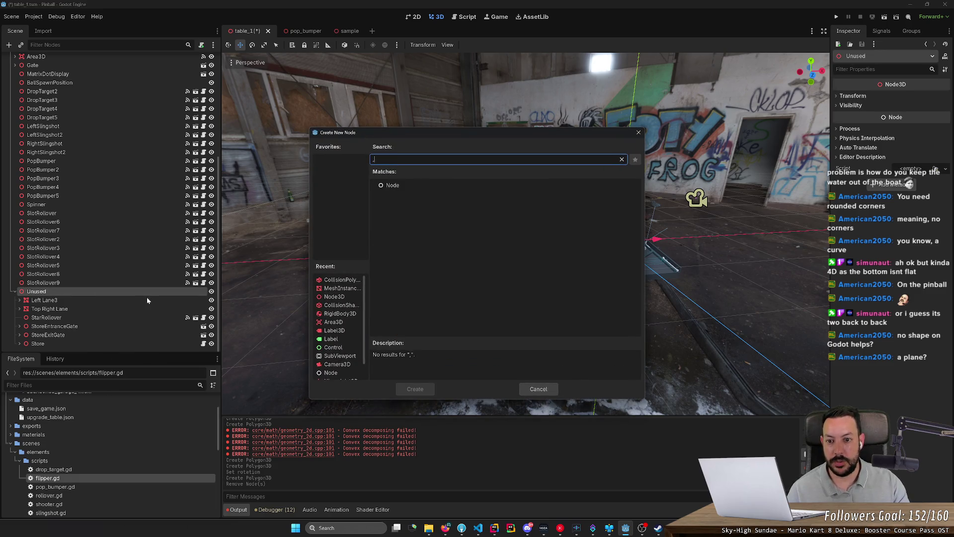
{"action": "key", "text": "BackSpace"}
{"action": "type", "text": "mes"}
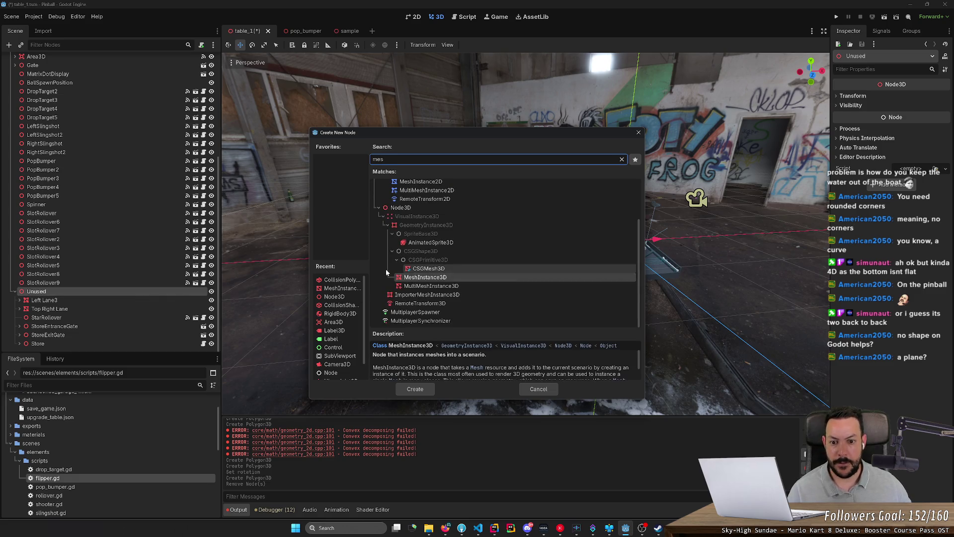
{"action": "left_click", "coordinate": [416, 252]}
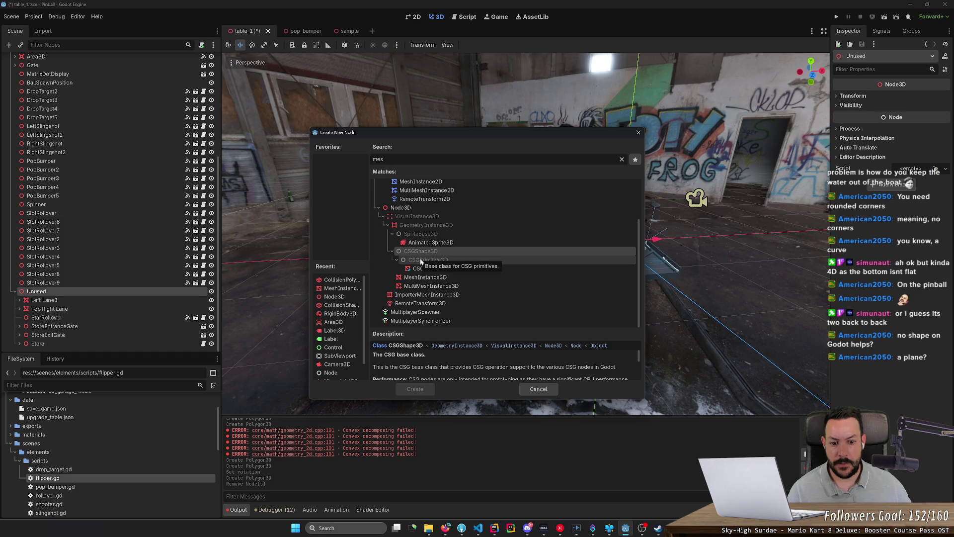
{"action": "left_click", "coordinate": [421, 259]}
{"action": "left_click", "coordinate": [424, 268]}
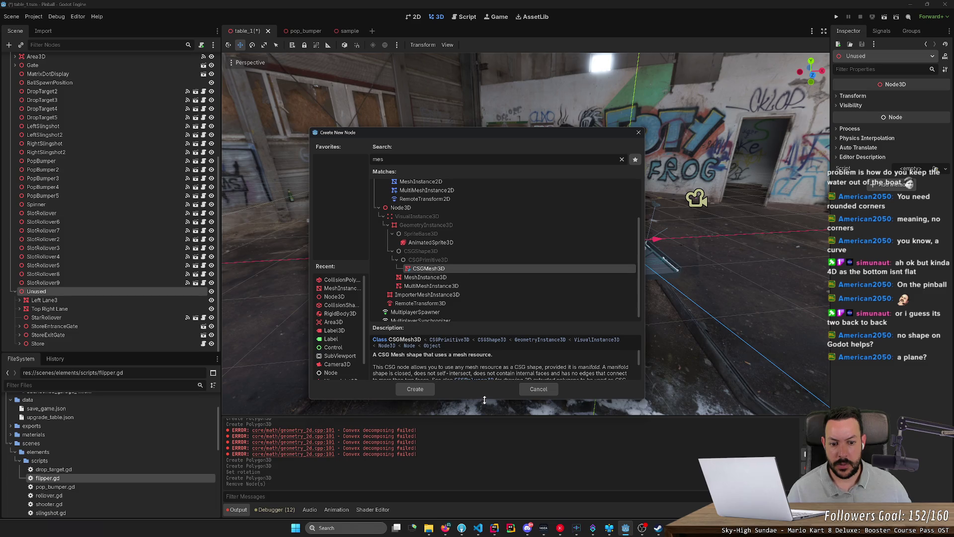
{"action": "left_click_drag", "start_coordinate": [481, 399], "coordinate": [481, 441]}
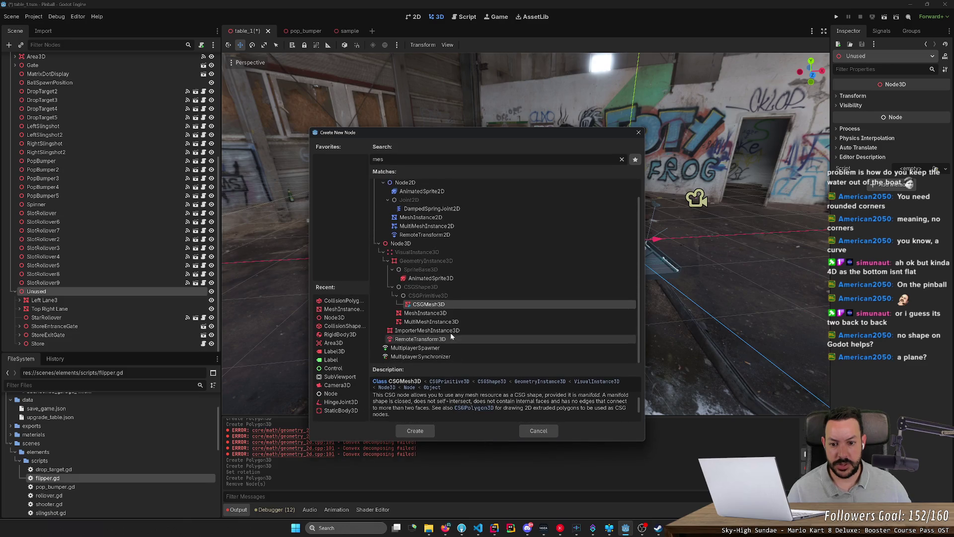
{"action": "left_click", "coordinate": [417, 430]}
- Centre the table in view and drag the CSGMesh3D off it onto the floor at left
{"action": "scroll", "coordinate": [500, 251], "scroll_direction": "up", "scroll_amount": 5}
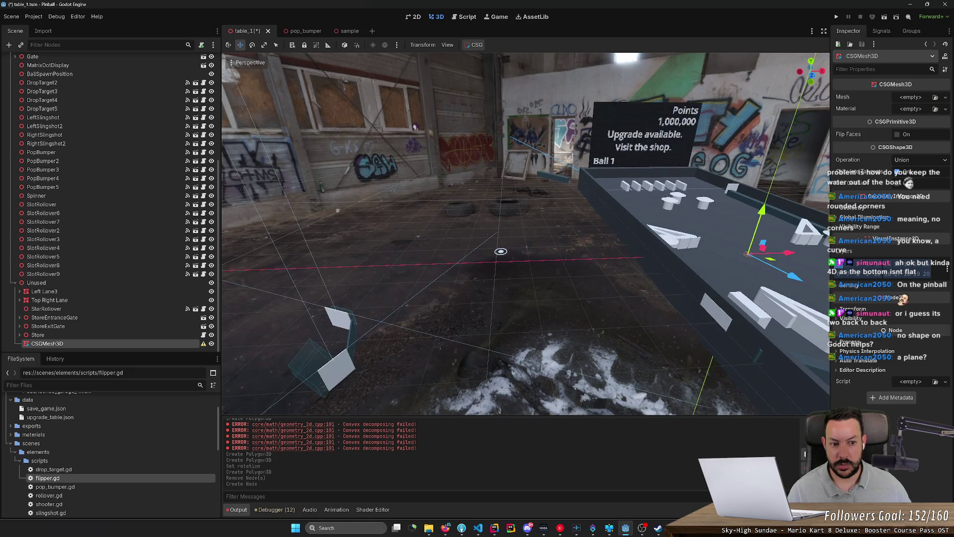
{"action": "left_click_drag", "start_coordinate": [501, 251], "coordinate": [267, 257]}
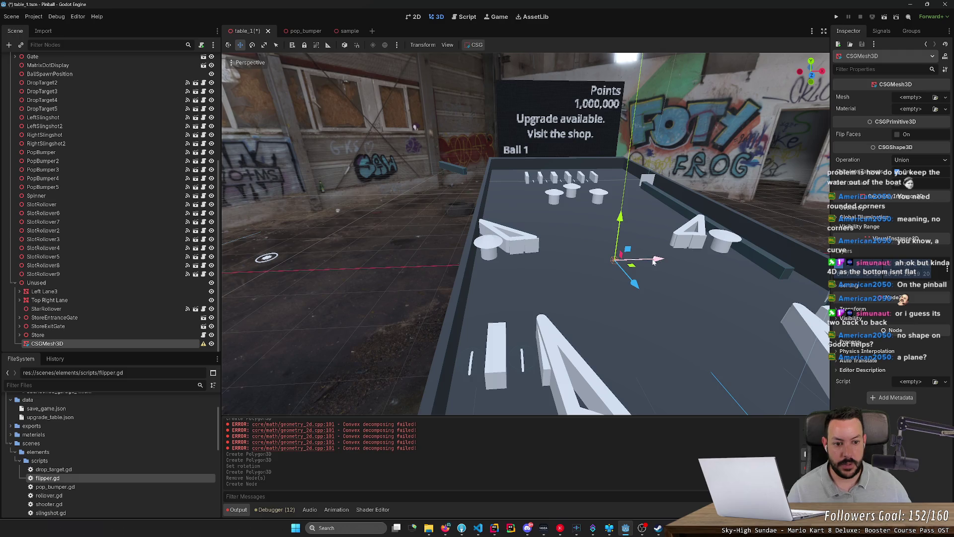
{"action": "mouse_move", "coordinate": [615, 259]}
{"action": "left_mouse_down"}
{"action": "mouse_move", "coordinate": [437, 284]}
{"action": "mouse_move", "coordinate": [387, 266]}
{"action": "left_mouse_up"}
{"action": "left_click_drag", "start_coordinate": [435, 284], "coordinate": [565, 204]}
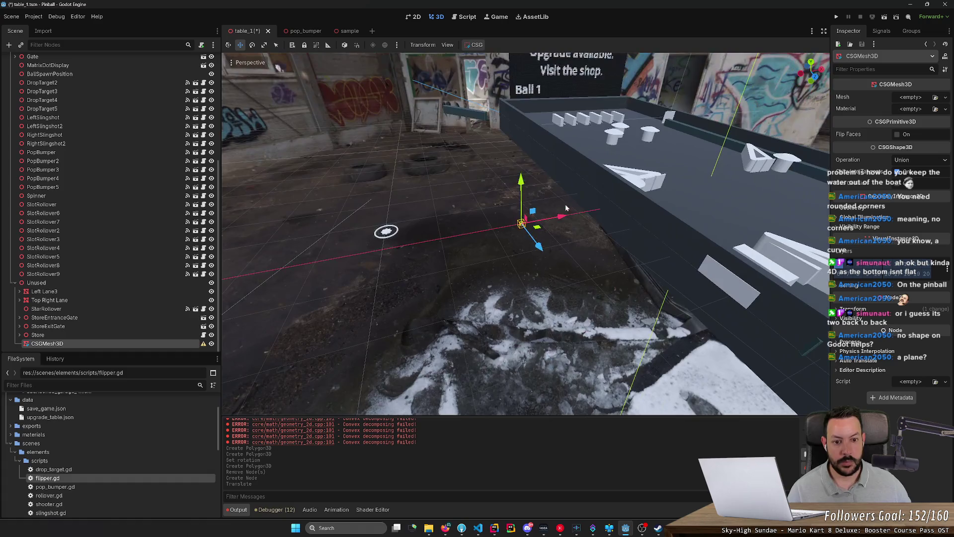
{"action": "left_click", "coordinate": [919, 99]}
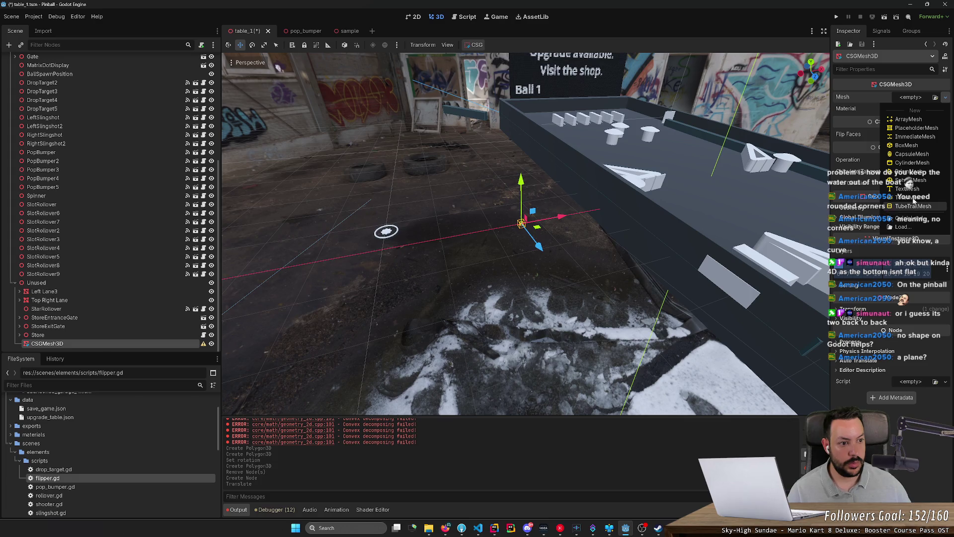
- Try an ArrayMesh, then a PlaceholderMesh as the CSGMesh3D's mesh, inspecting their properties
{"action": "left_click", "coordinate": [916, 120]}
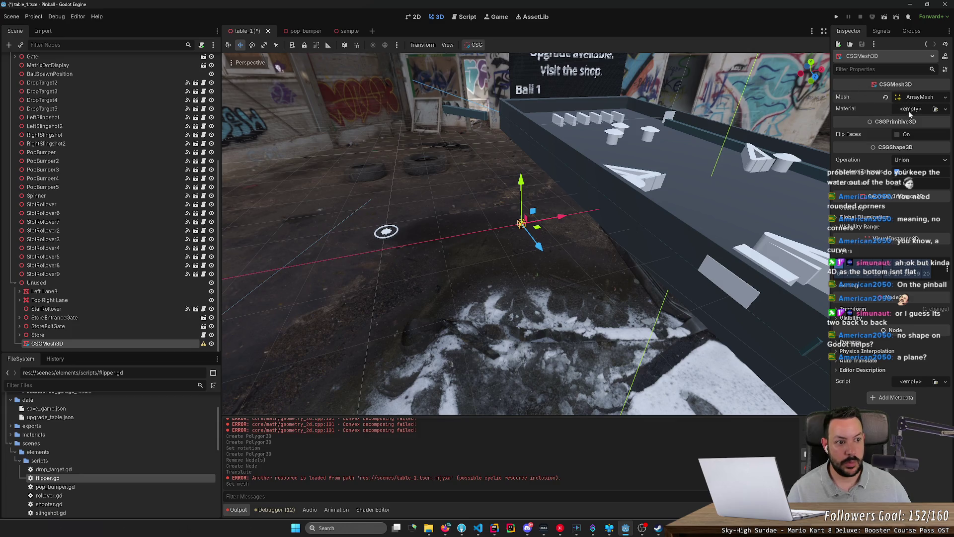
{"action": "left_click", "coordinate": [916, 98]}
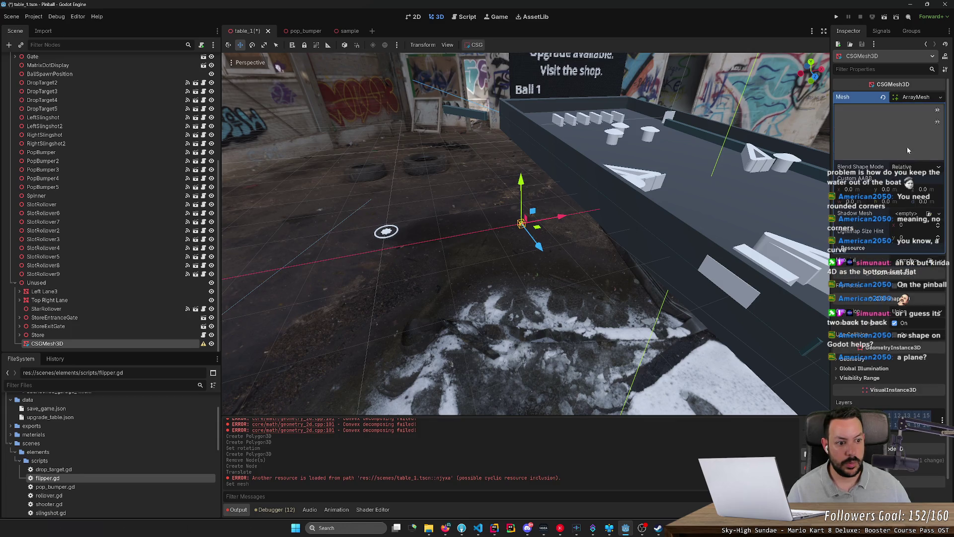
{"action": "left_click", "coordinate": [940, 98]}
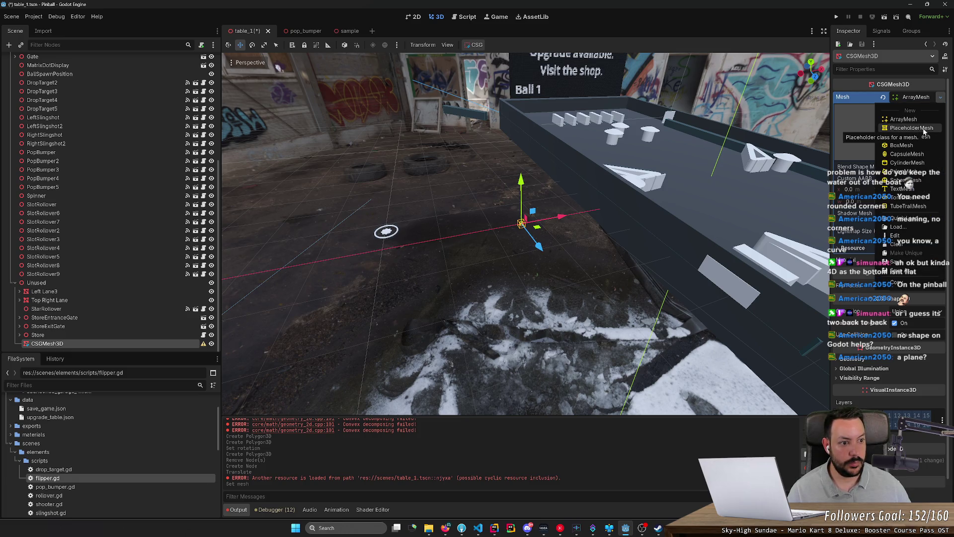
{"action": "left_click", "coordinate": [911, 128]}
{"action": "left_click", "coordinate": [916, 97]}
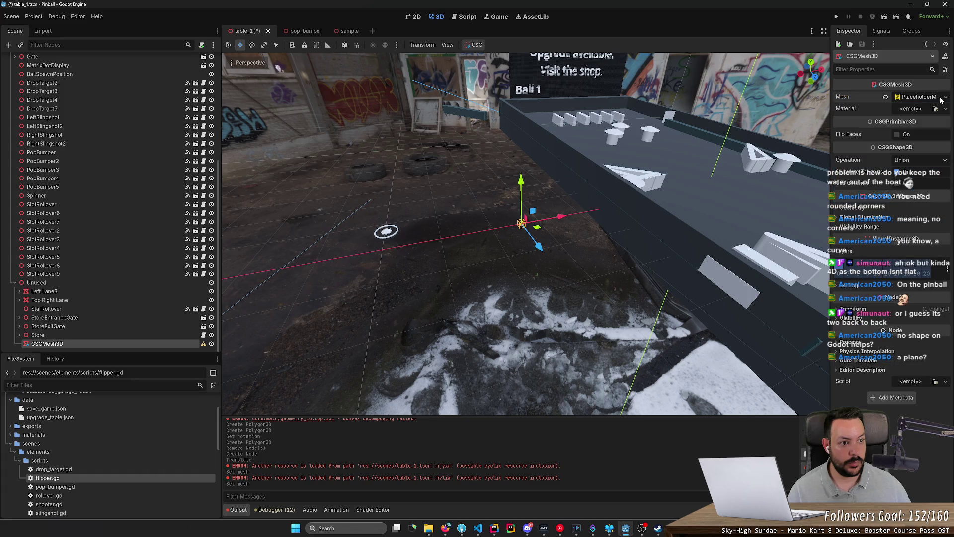
{"action": "left_click", "coordinate": [934, 98]}
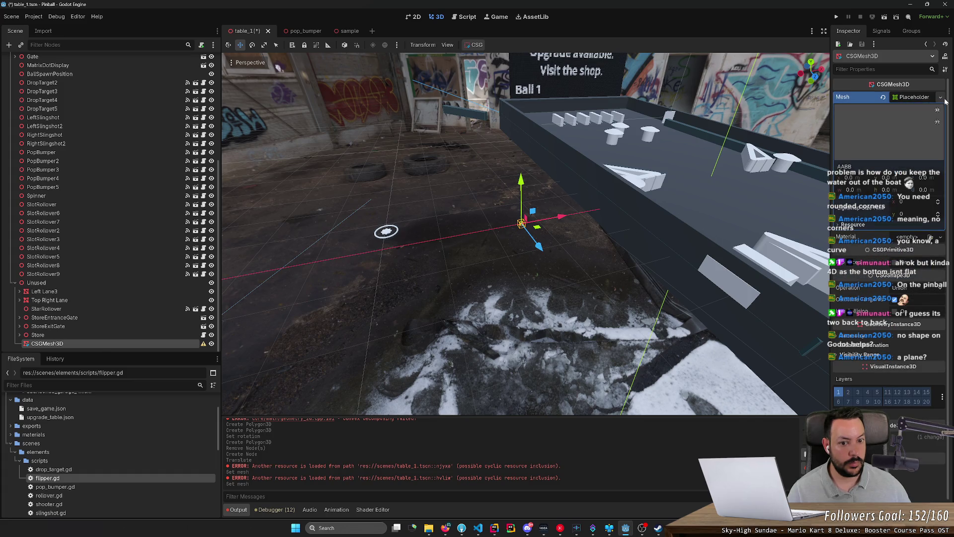
- Switch the mesh to an ImmediateMesh, then assign a new SphereMesh instead
{"action": "left_click", "coordinate": [940, 98]}
{"action": "left_click", "coordinate": [928, 137]}
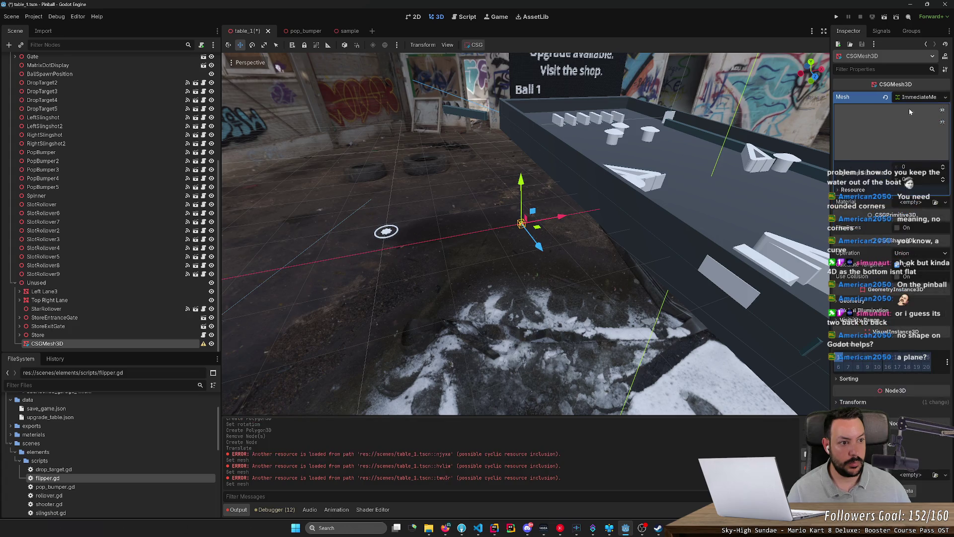
{"action": "left_click", "coordinate": [929, 97]}
{"action": "left_click", "coordinate": [853, 302]}
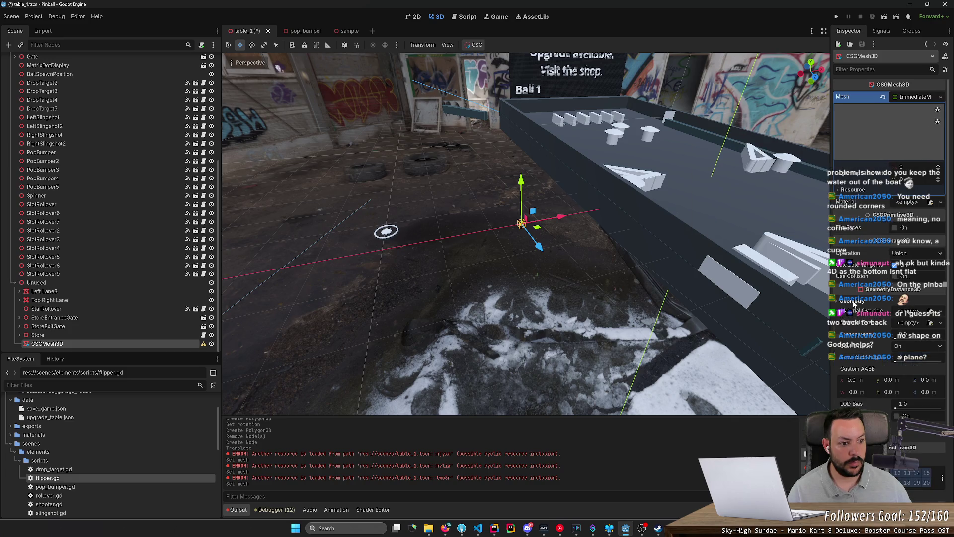
{"action": "left_click", "coordinate": [853, 302]}
{"action": "left_click", "coordinate": [947, 98]}
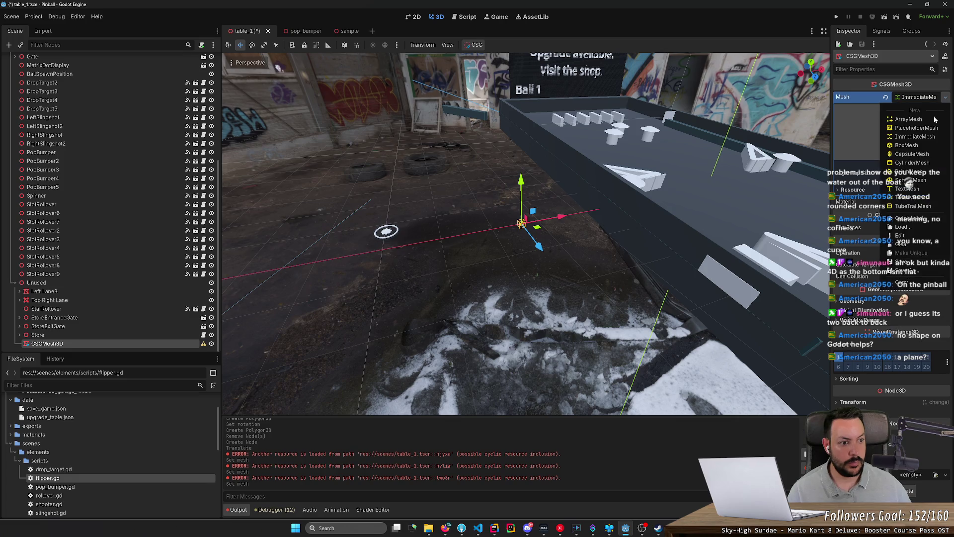
{"action": "left_click", "coordinate": [917, 190]}
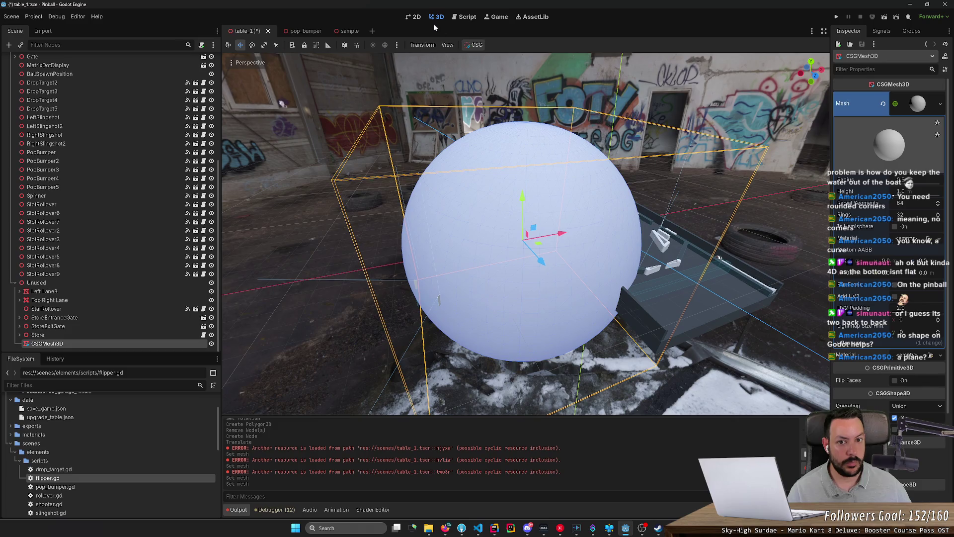
- Check the CSG toolbar menu, then delete the CSGMesh3D node and confirm
{"action": "left_click", "coordinate": [475, 45]}
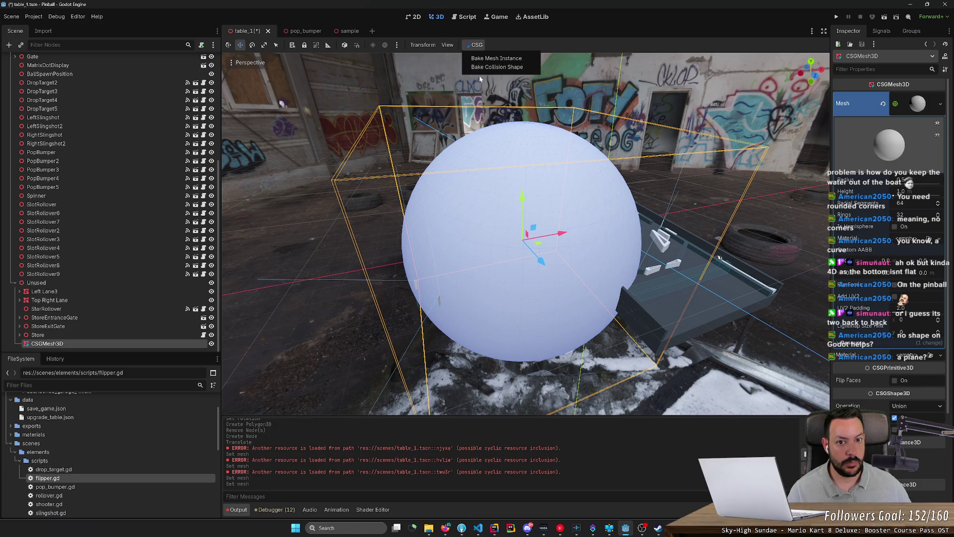
{"action": "left_click", "coordinate": [97, 337]}
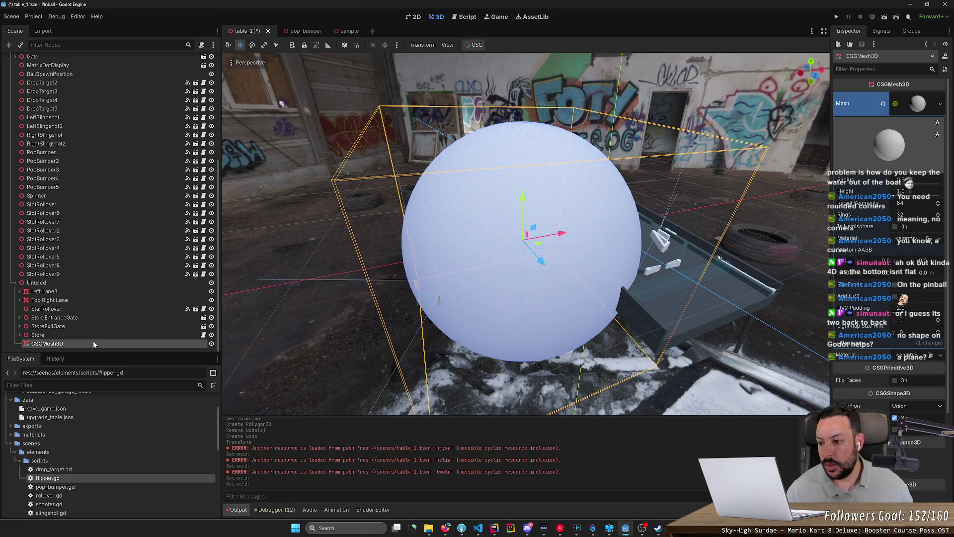
{"action": "key", "text": "Delete"}
{"action": "key", "text": "Return"}
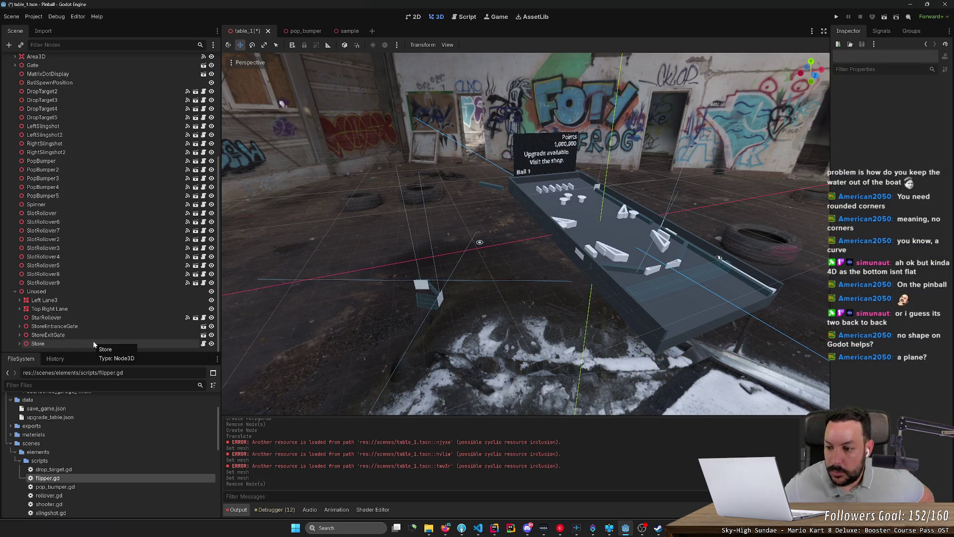
- Select Top Right Lane and frame it in the viewport
{"action": "scroll", "coordinate": [429, 274], "scroll_direction": "up", "scroll_amount": 5}
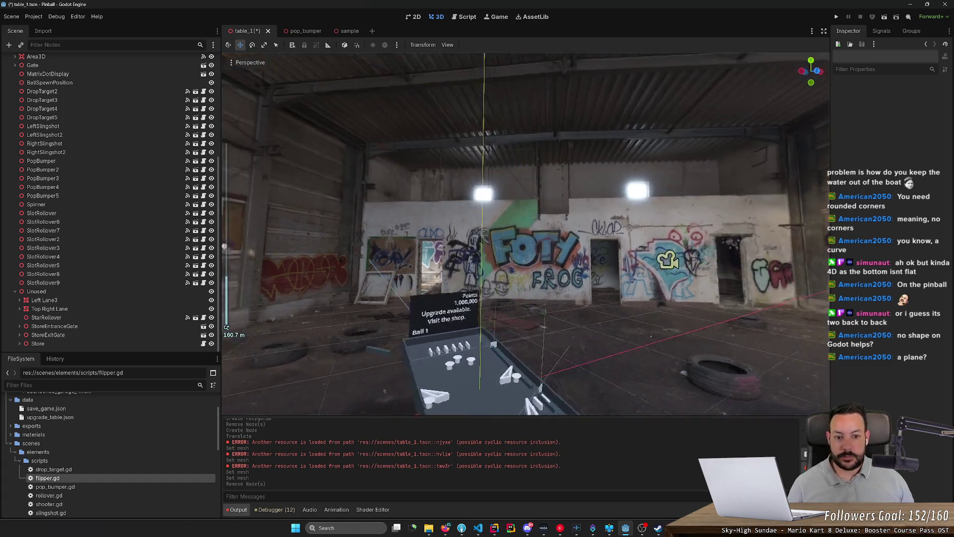
{"action": "scroll", "coordinate": [429, 274], "scroll_direction": "up", "scroll_amount": 10}
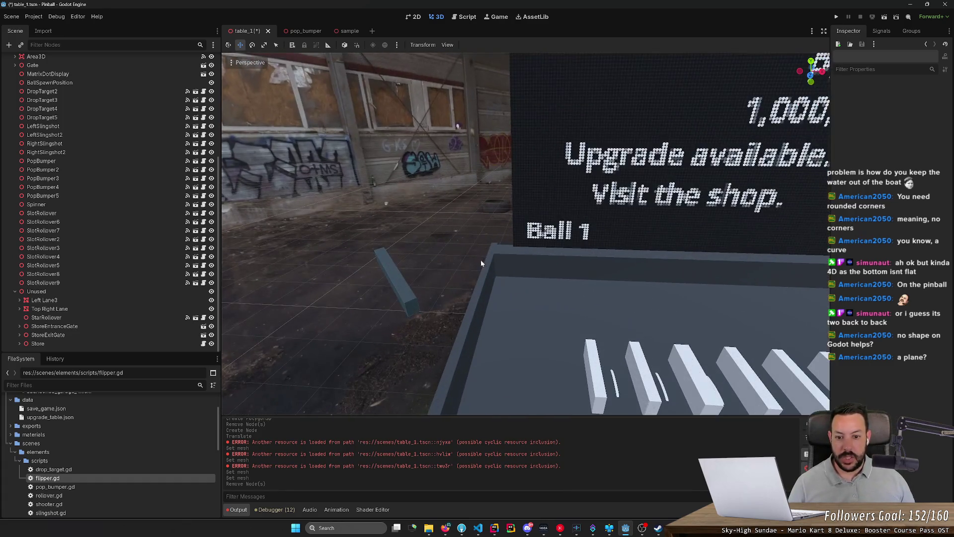
{"action": "left_click", "coordinate": [407, 296]}
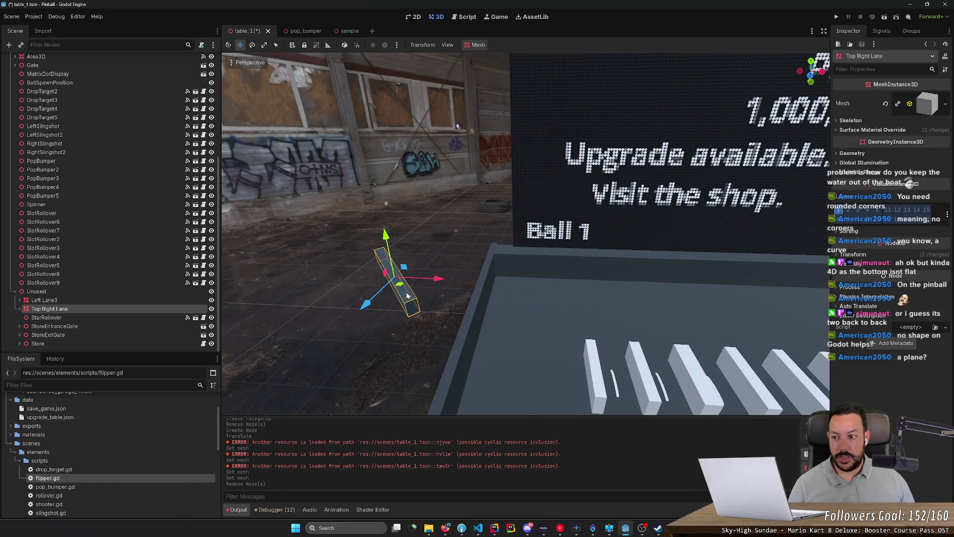
{"action": "double_click", "coordinate": [21, 308]}
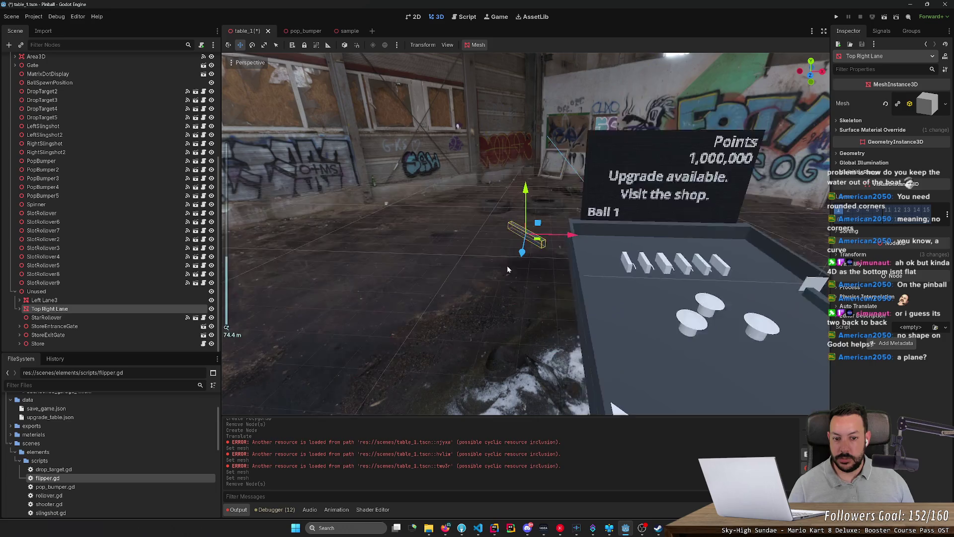
{"action": "scroll", "coordinate": [513, 259], "scroll_direction": "up", "scroll_amount": 10}
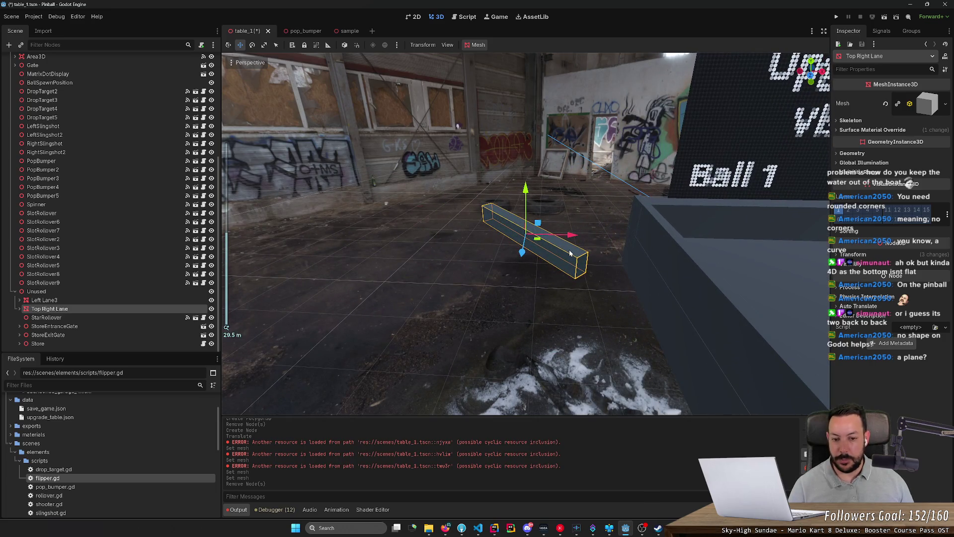
{"action": "scroll", "coordinate": [513, 258], "scroll_direction": "up", "scroll_amount": 5}
{"action": "scroll", "coordinate": [513, 258], "scroll_direction": "down", "scroll_amount": 5}
- Scale Top Right Lane down to a short block in local space and duplicate it
{"action": "key", "text": "r"}
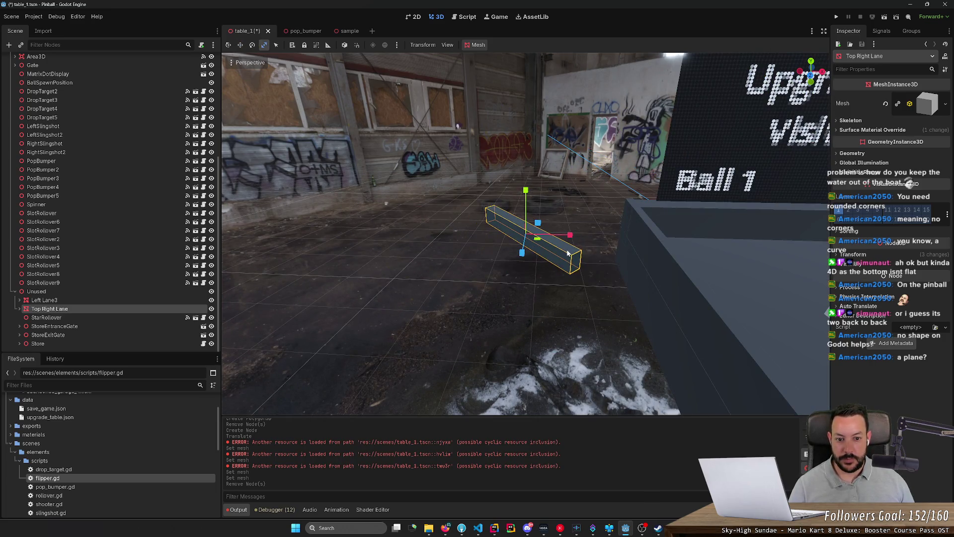
{"action": "key", "text": "t"}
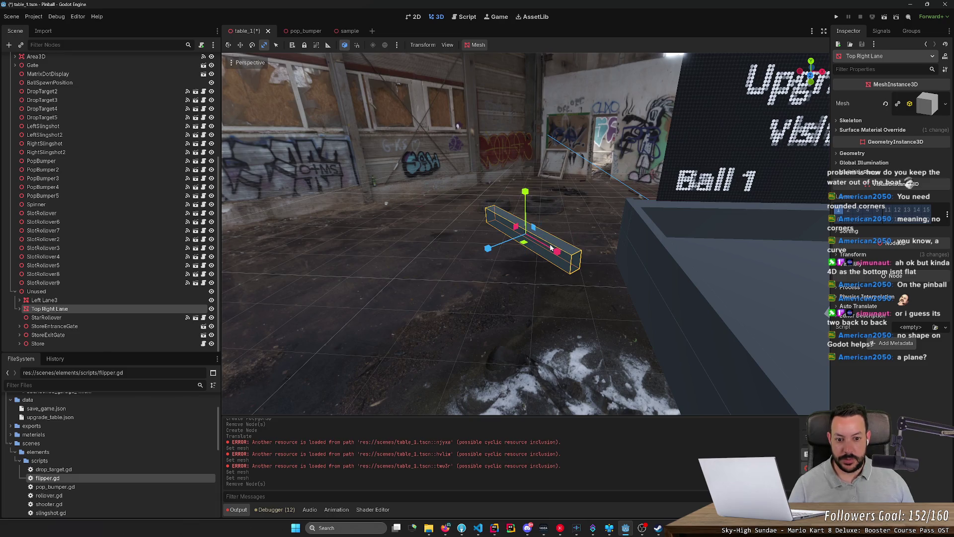
{"action": "left_click_drag", "start_coordinate": [550, 246], "coordinate": [374, 157]}
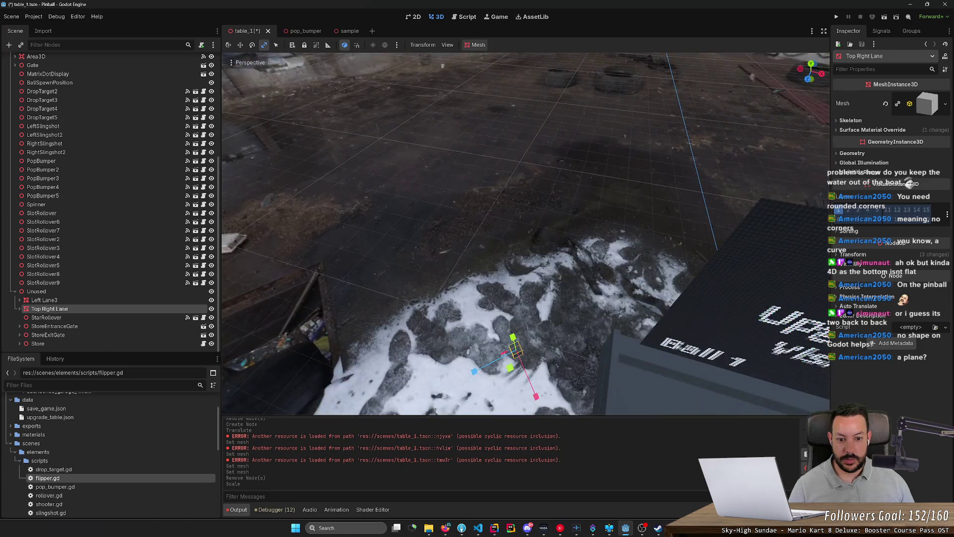
{"action": "key", "text": "f"}
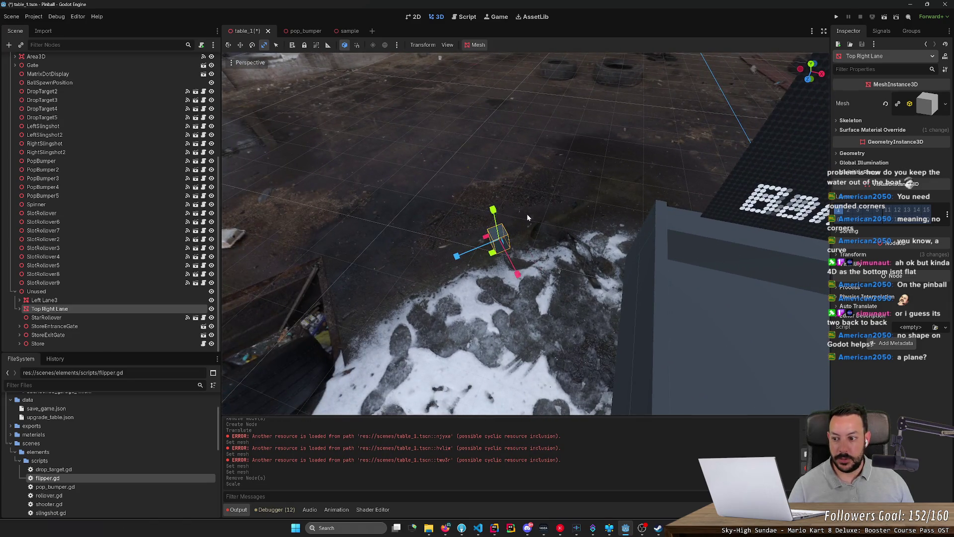
{"action": "key", "text": "ctrl+d"}
- Shift the duplicate along the lane and extend the row of copies up to Top Right Lane11
{"action": "key", "text": "e"}
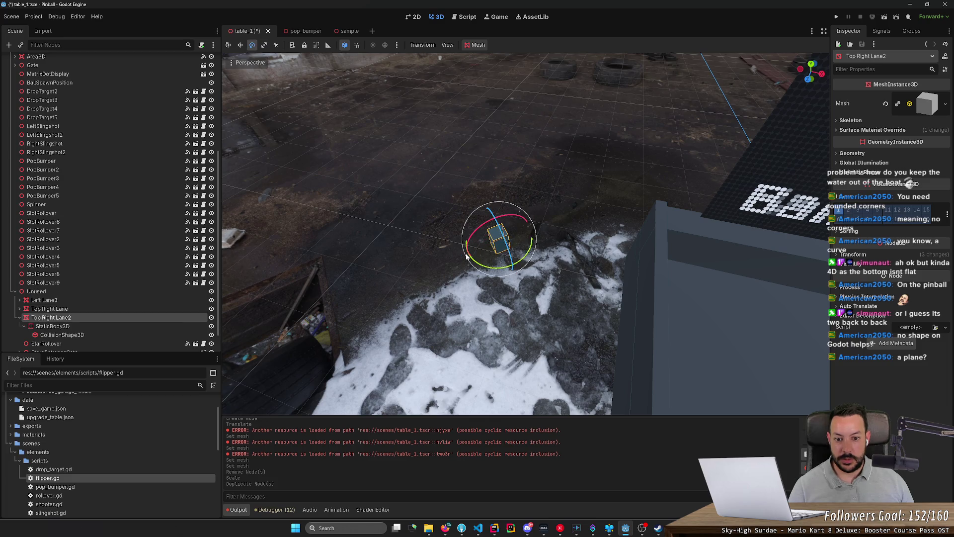
{"action": "key", "text": "w"}
{"action": "left_click_drag", "start_coordinate": [456, 257], "coordinate": [518, 245]}
{"action": "key", "text": "ctrl+d"}
{"action": "key", "text": "ctrl+d"}
{"action": "key", "text": "ctrl+d"}
{"action": "key", "text": "ctrl+d"}
{"action": "key", "text": "ctrl+d"}
{"action": "key", "text": "ctrl+d"}
{"action": "key", "text": "ctrl+d"}
{"action": "key", "text": "ctrl+d"}
{"action": "key", "text": "ctrl+d"}
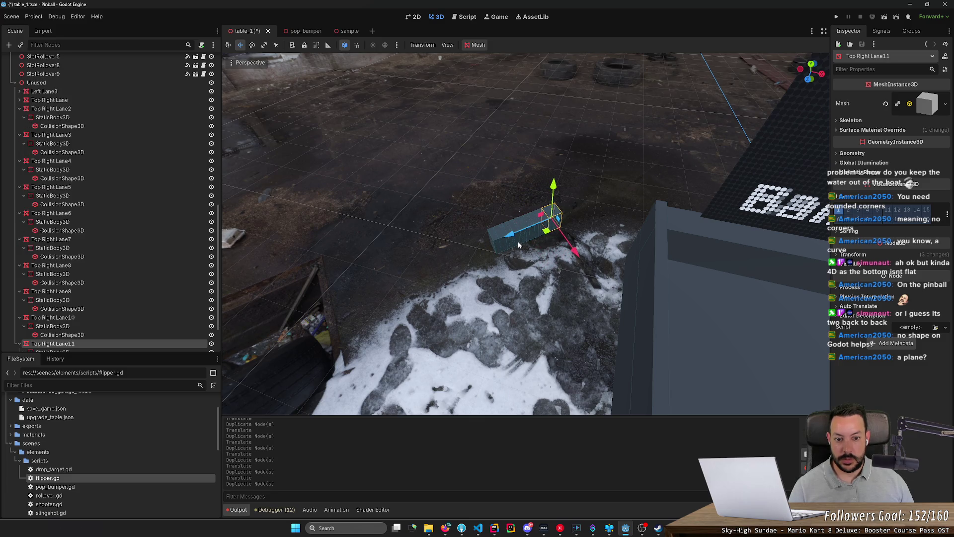
{"action": "key", "text": "Escape"}
{"action": "left_click", "coordinate": [547, 230]}
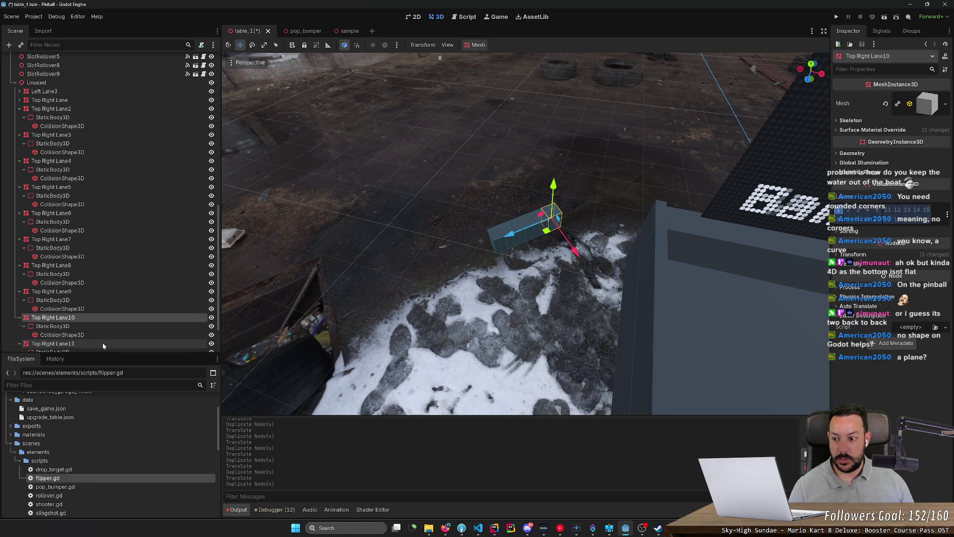
{"action": "left_click_drag", "start_coordinate": [508, 234], "coordinate": [515, 233]}
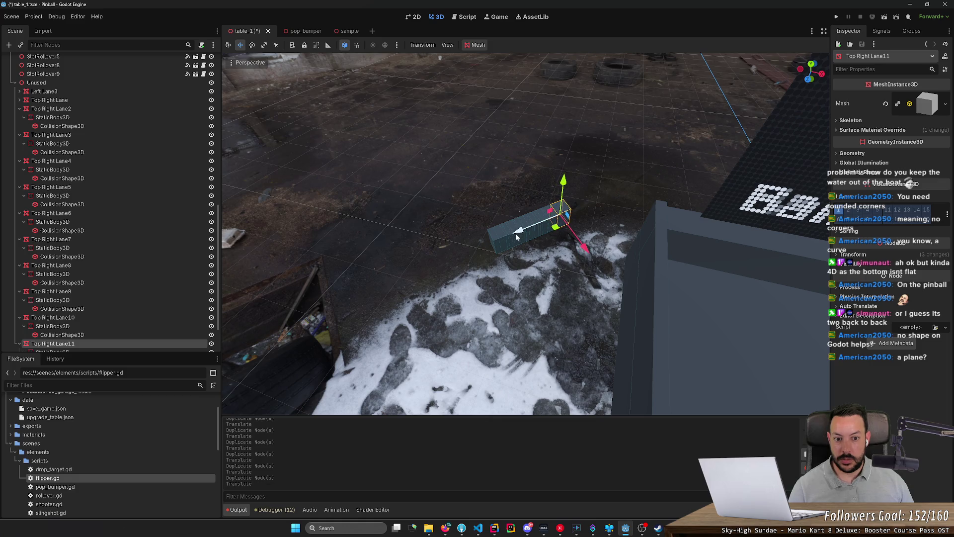
{"action": "key", "text": "Escape"}
- Rotate the original Top Right Lane block about 44 degrees
{"action": "left_click_drag", "start_coordinate": [411, 74], "coordinate": [556, 281]}
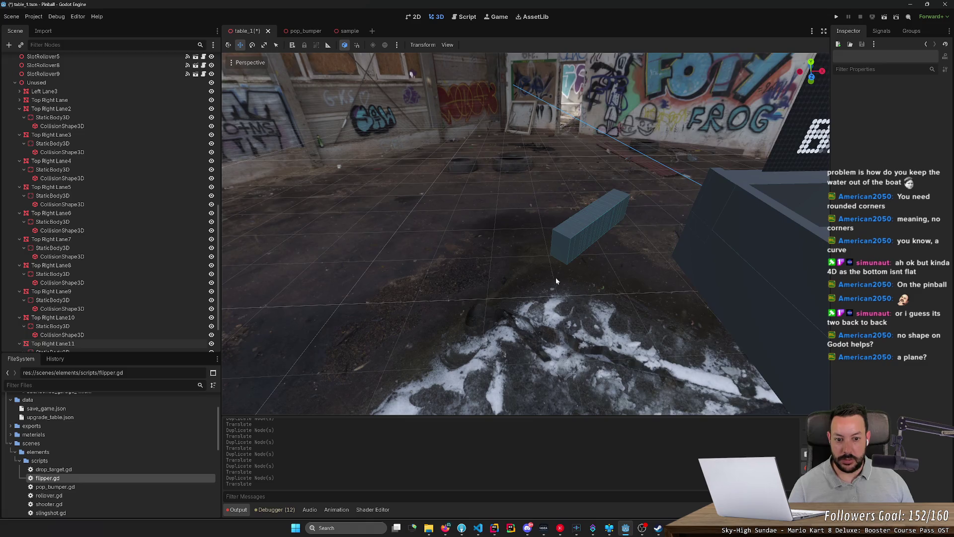
{"action": "left_click", "coordinate": [556, 242]}
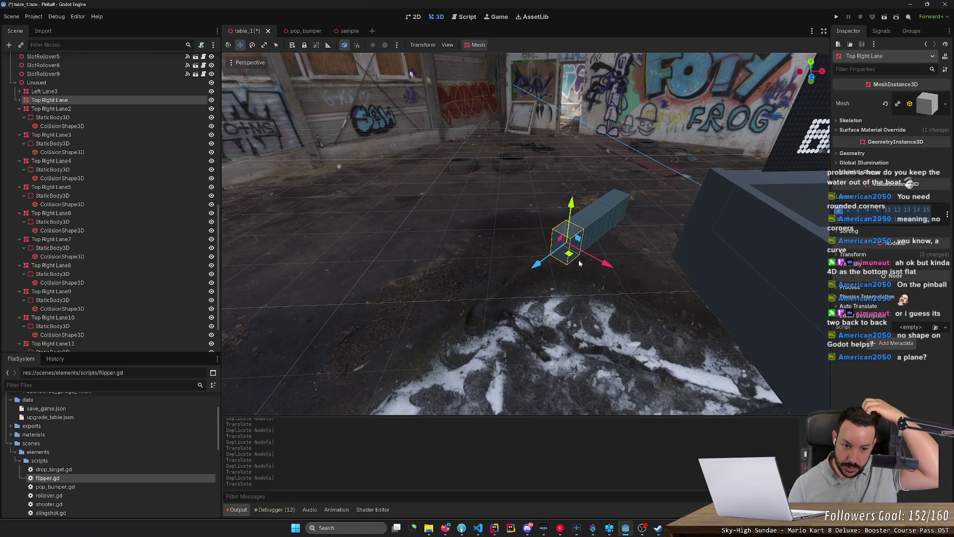
{"action": "key", "text": "r"}
{"action": "key", "text": "e"}
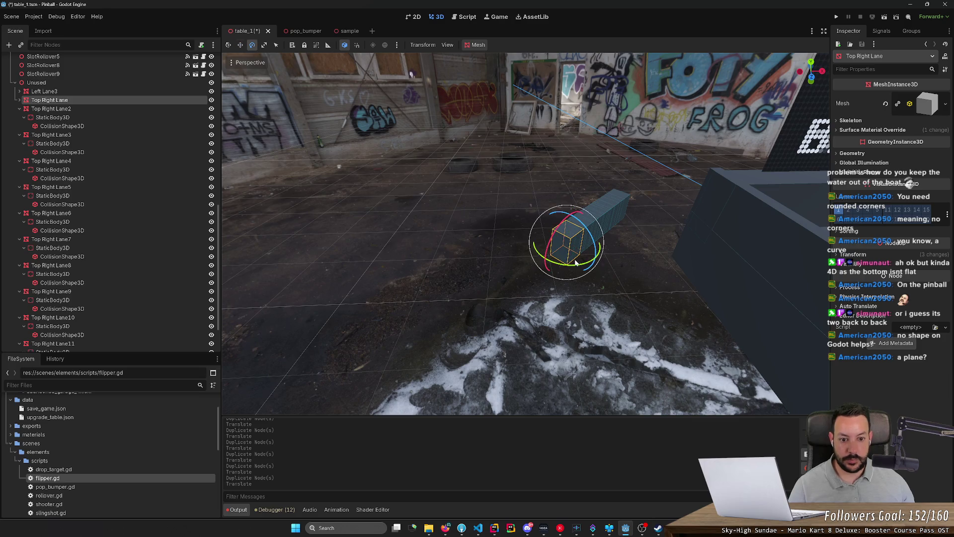
{"action": "left_click_drag", "start_coordinate": [575, 264], "coordinate": [584, 270]}
- Box-select the two leftover lane copies and delete them
{"action": "left_click", "coordinate": [629, 267]}
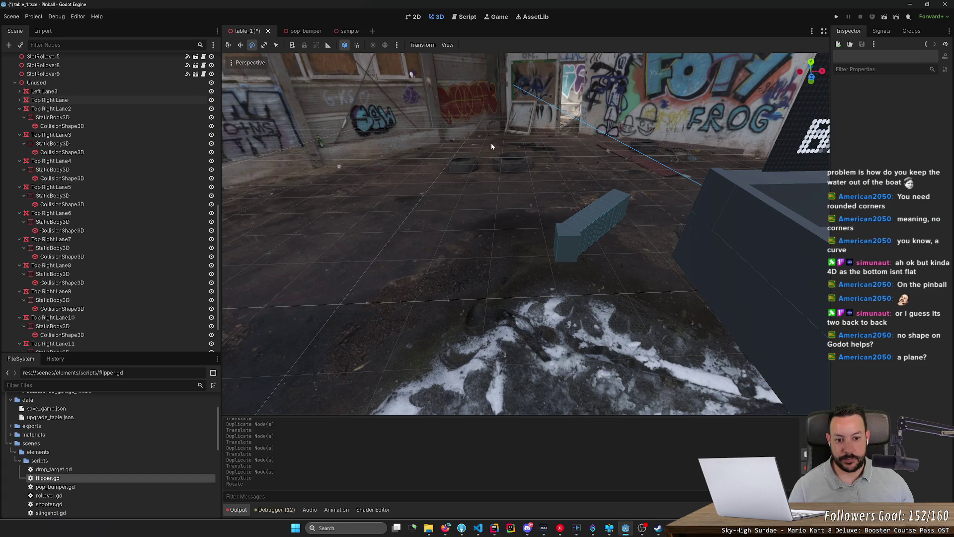
{"action": "mouse_move", "coordinate": [491, 142]}
{"action": "left_mouse_down"}
{"action": "mouse_move", "coordinate": [634, 294]}
{"action": "mouse_move", "coordinate": [651, 220]}
{"action": "mouse_move", "coordinate": [653, 233]}
{"action": "left_mouse_up"}
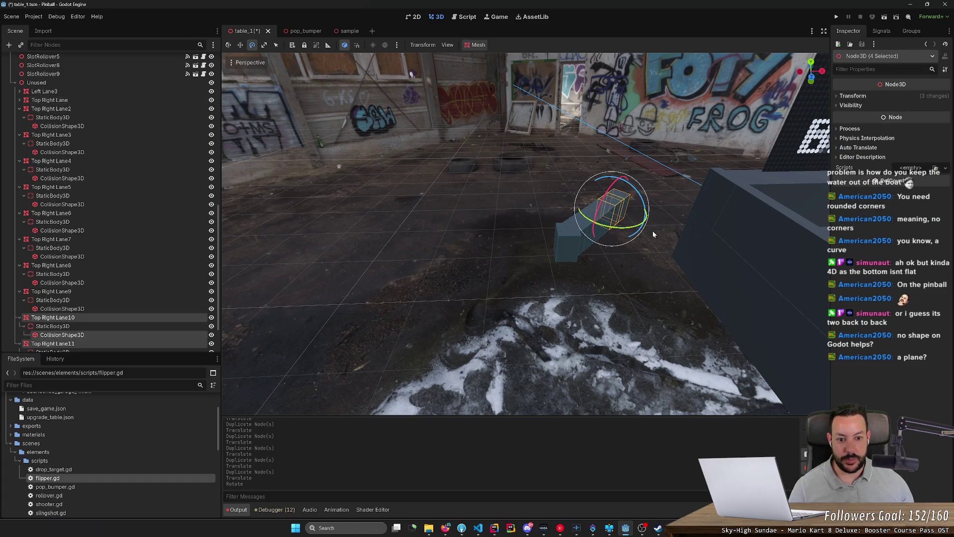
{"action": "key", "text": "Delete"}
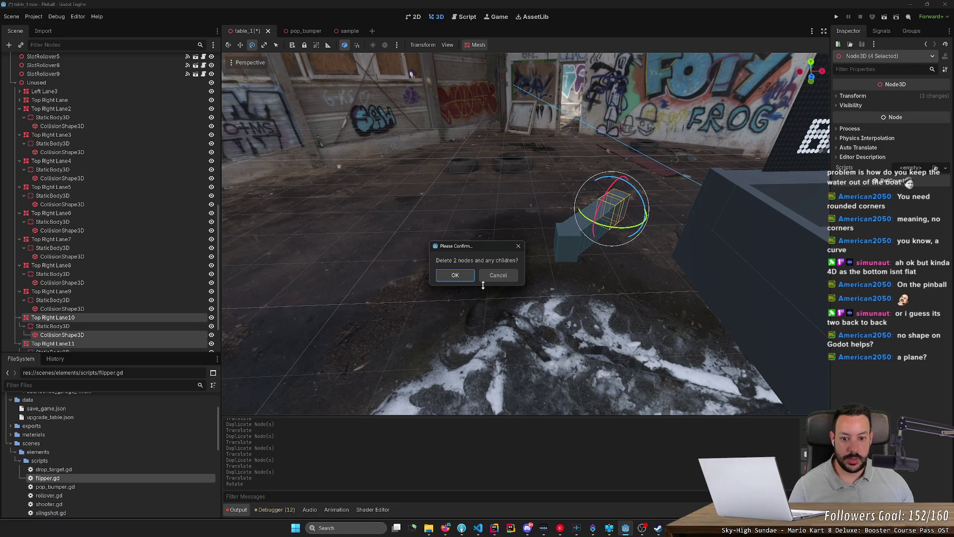
{"action": "left_click", "coordinate": [472, 278]}
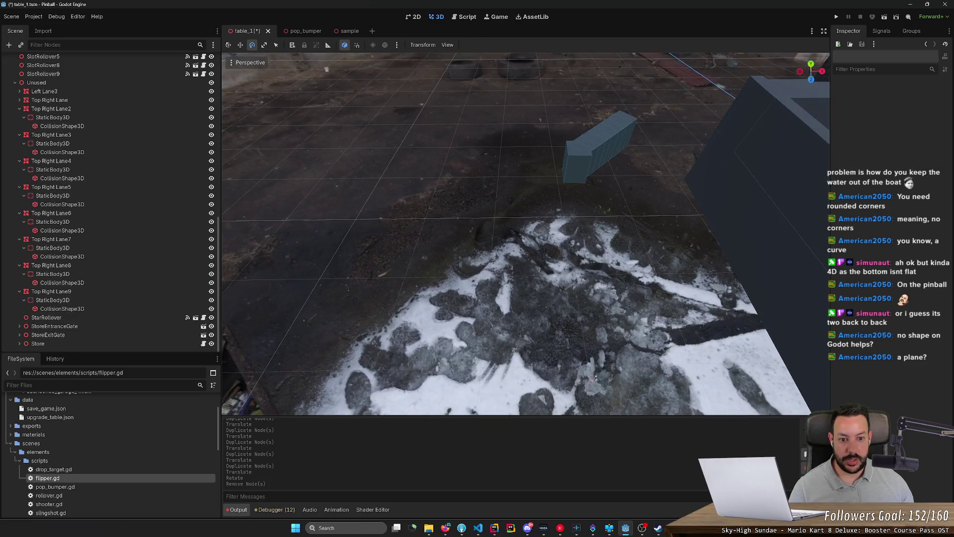
- Box-select the remaining seven Top Right Lane copies, delete them and save the scene
{"action": "scroll", "coordinate": [501, 197], "scroll_direction": "up", "scroll_amount": 2}
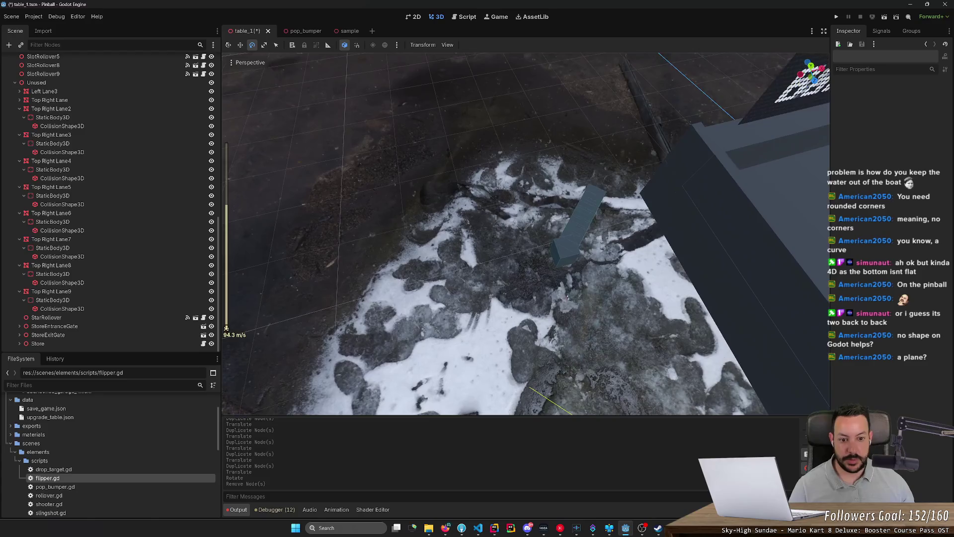
{"action": "left_click_drag", "start_coordinate": [468, 141], "coordinate": [528, 219]}
{"action": "key", "text": "Delete"}
{"action": "key", "text": "Return"}
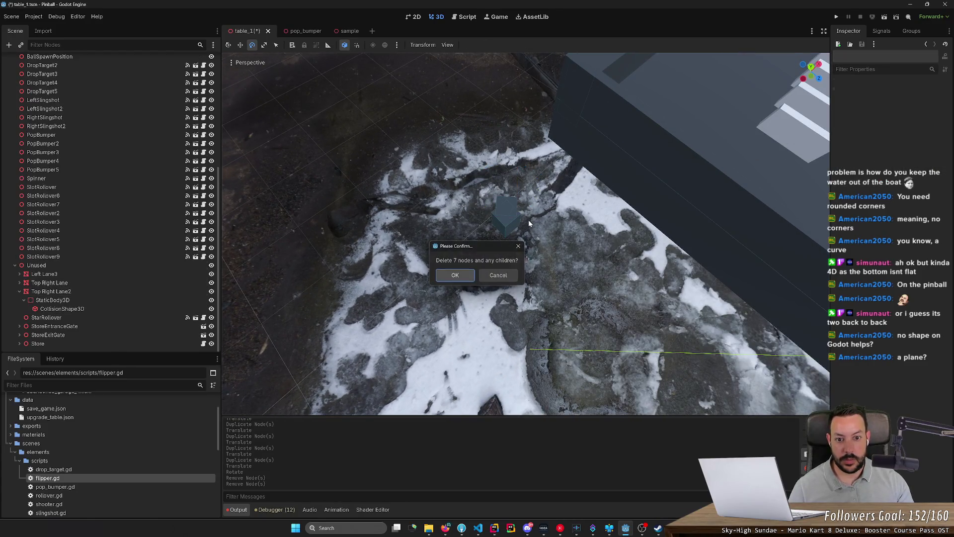
{"action": "key", "text": "ctrl+s"}
- Delete Top Right Lane2, save the scene again, and switch to the web browser
{"action": "left_click", "coordinate": [517, 202]}
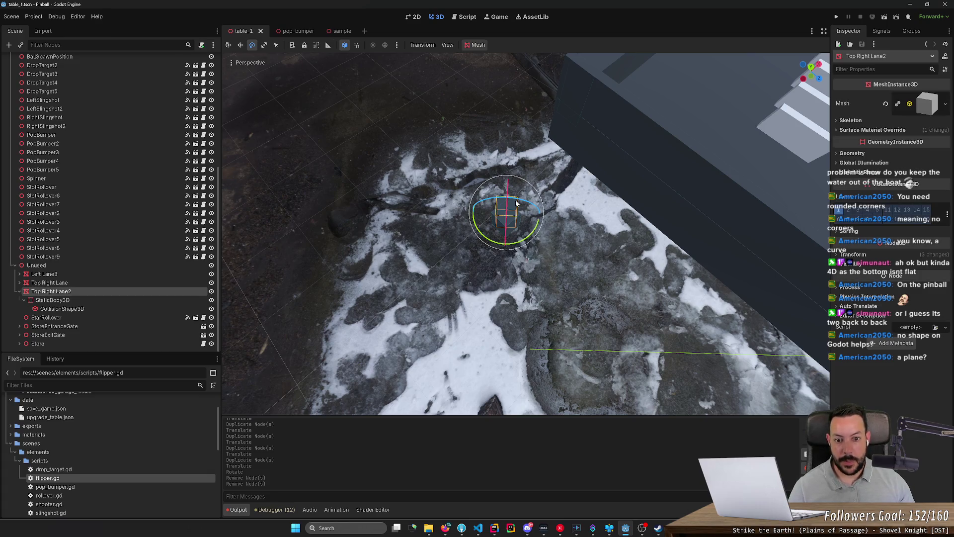
{"action": "key", "text": "Delete"}
{"action": "key", "text": "Return"}
{"action": "key", "text": "ctrl+s"}
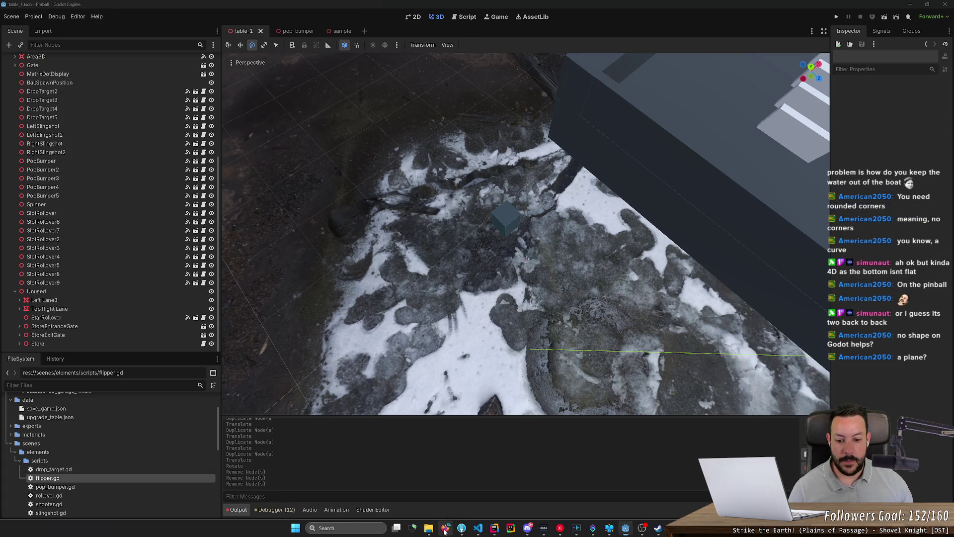
{"action": "left_click", "coordinate": [446, 528]}
- In a new browser tab, search Google for 'godot 3d mesh generate' and skim the results
{"action": "left_click", "coordinate": [857, 10]}
{"action": "type", "text": "godot 3d me"}
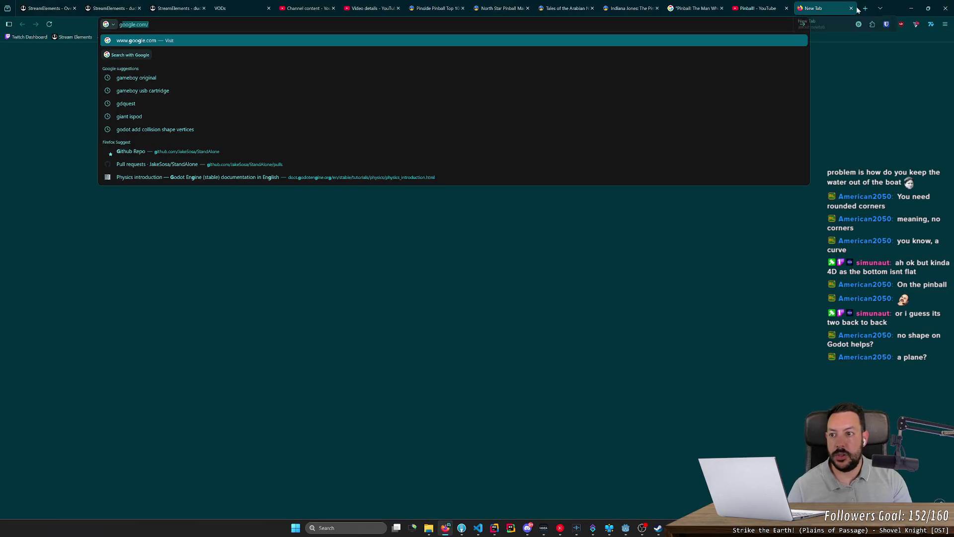
{"action": "type", "text": "sh "}
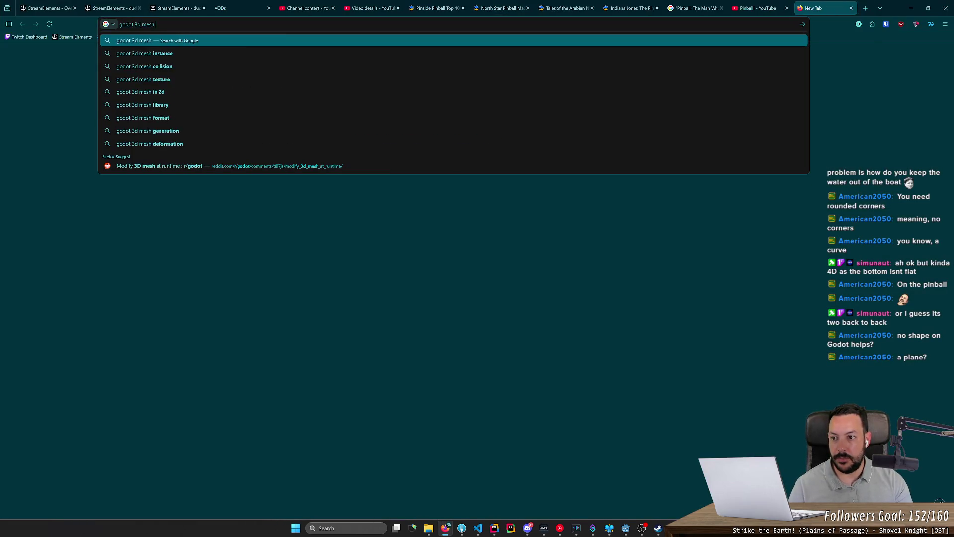
{"action": "type", "text": "genera"}
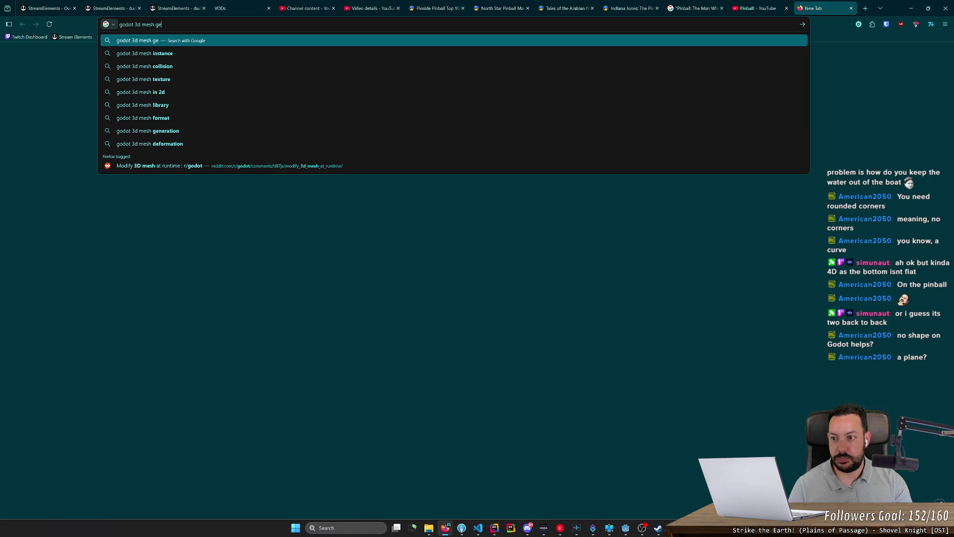
{"action": "key", "text": "BackSpace"}
{"action": "type", "text": "te"}
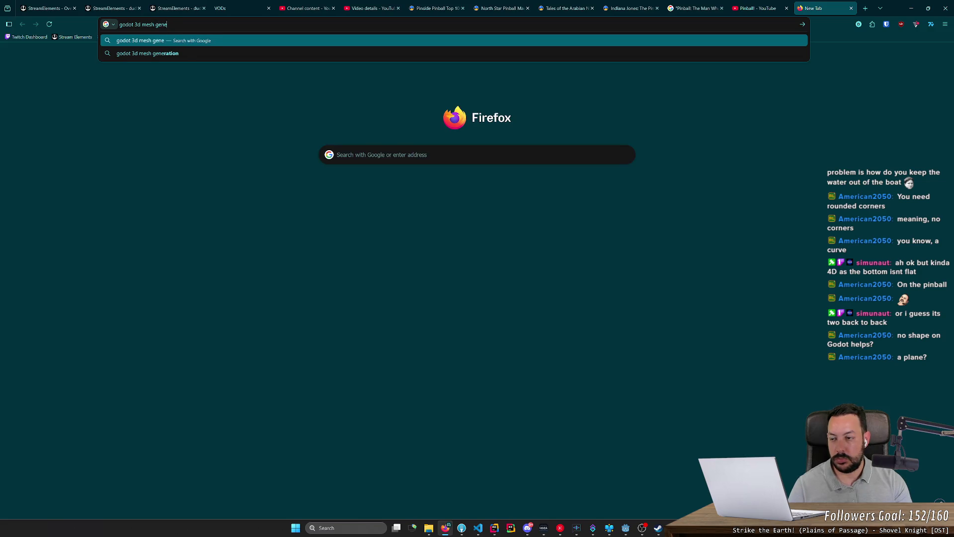
{"action": "key", "text": "Return"}
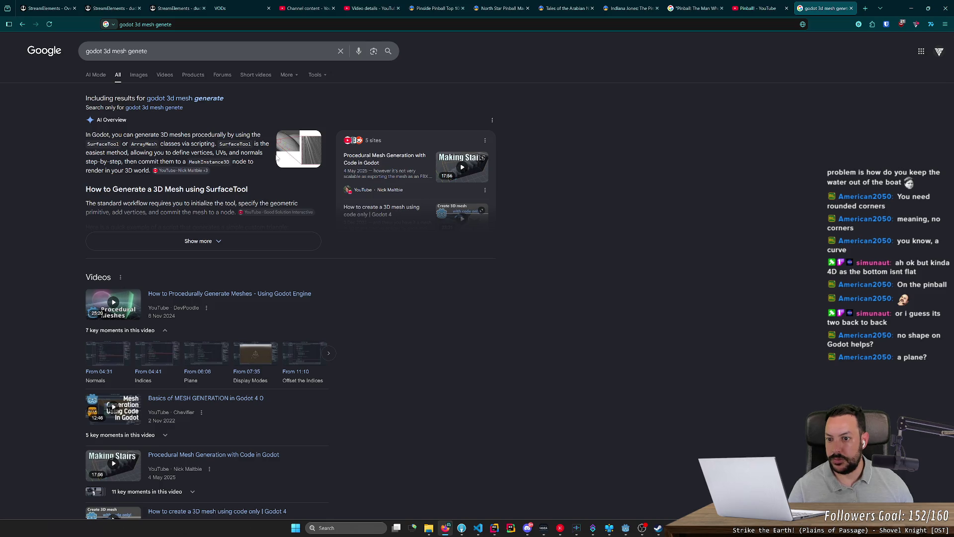
{"action": "scroll", "coordinate": [210, 234], "scroll_direction": "down", "scroll_amount": 8}
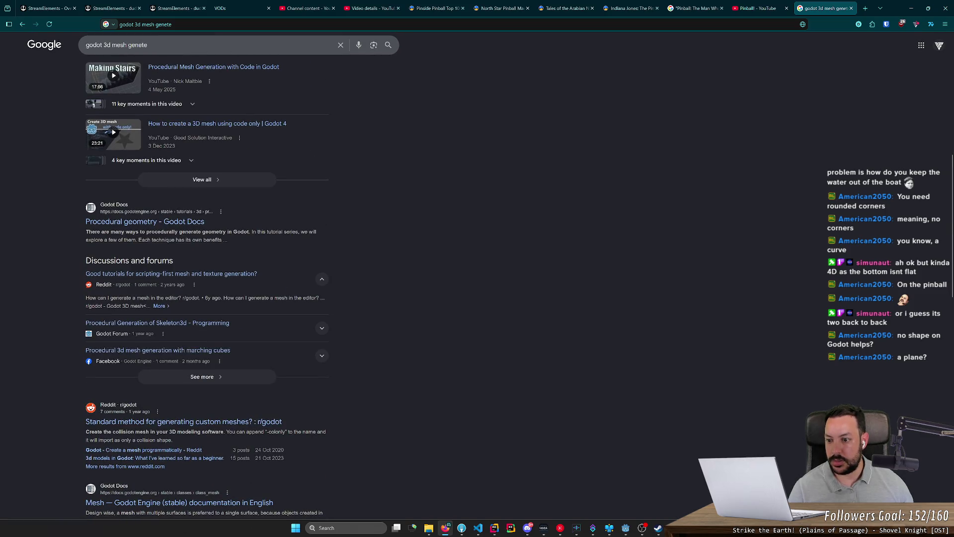
{"action": "scroll", "coordinate": [351, 242], "scroll_direction": "up", "scroll_amount": 8}
- Change the Google query to 'godot plugins' and run the search
{"action": "left_click", "coordinate": [239, 50]}
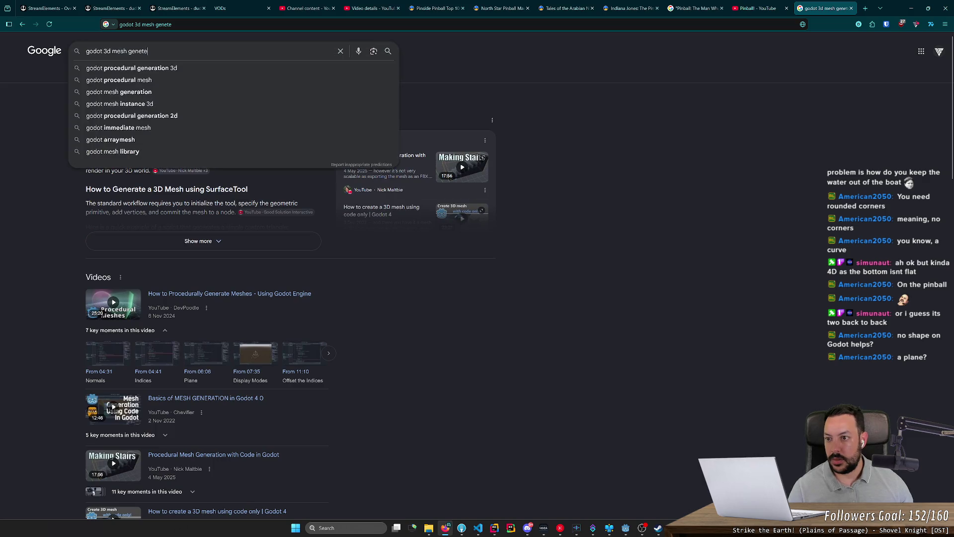
{"action": "key", "text": "shift+End"}
{"action": "key", "text": "BackSpace"}
{"action": "type", "text": "pl"}
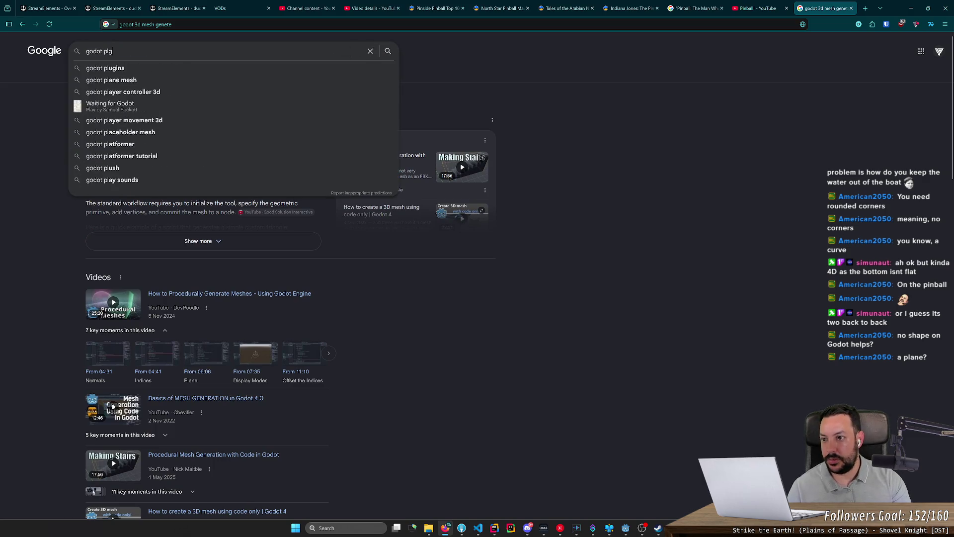
{"action": "key", "text": "Down"}
{"action": "key", "text": "Return"}
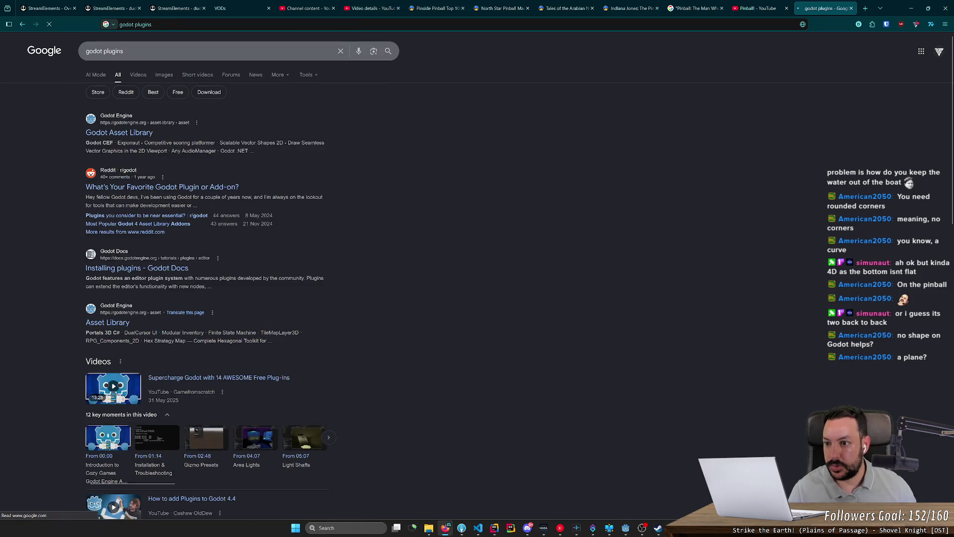
- Open the Godot Asset Library result, glance at the Godot CEF asset, and close it
{"action": "left_click", "coordinate": [120, 138]}
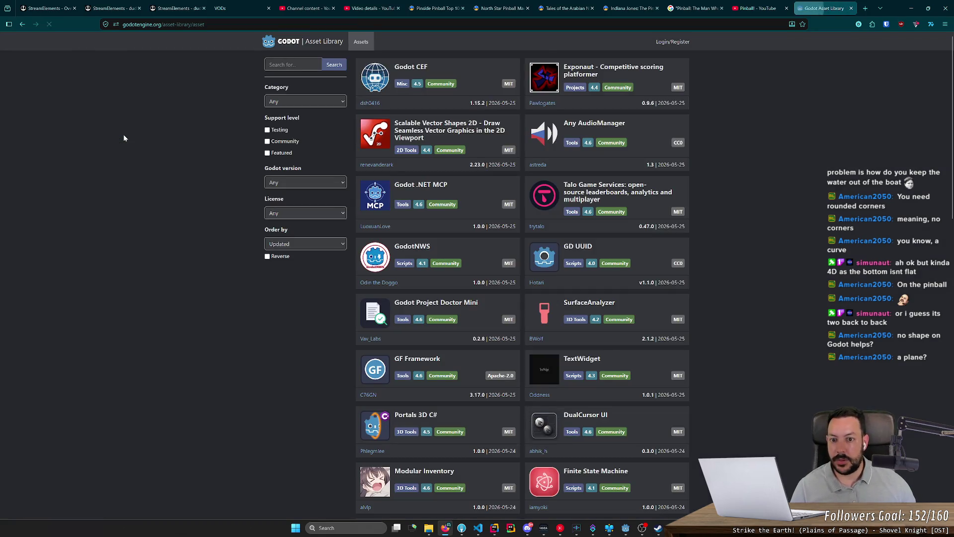
{"action": "middle_click", "coordinate": [421, 70]}
{"action": "left_click", "coordinate": [822, 8]}
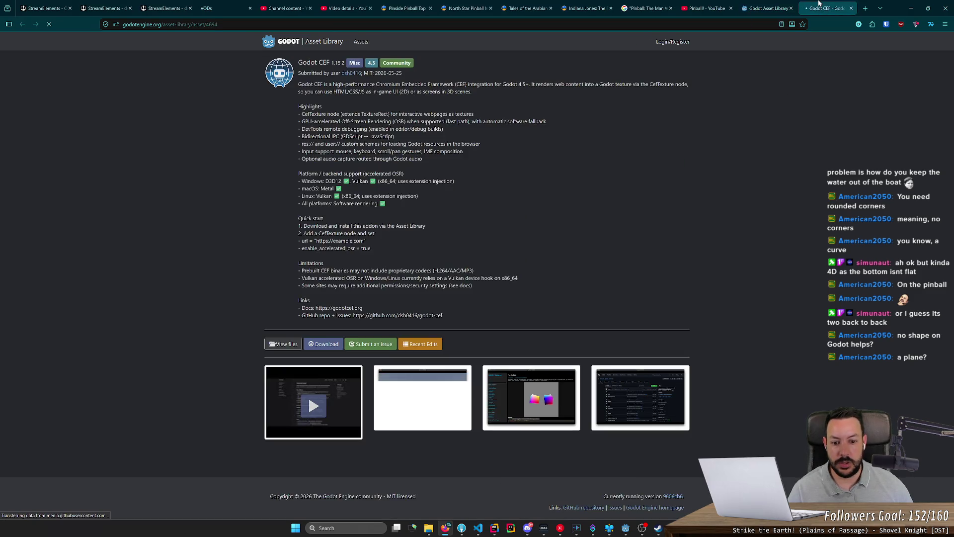
{"action": "middle_click", "coordinate": [819, 4]}
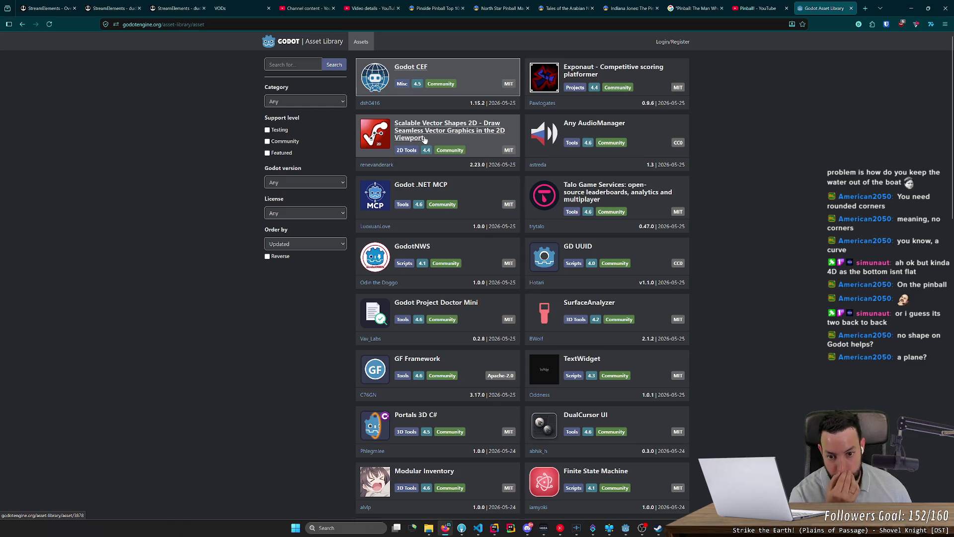
- Search the library for 'mesh'. Open Mesh Tools, CSG Mesh Editor, MeshPath3D, PathMesh3D and MeshLibrary Generator in tabs
{"action": "left_click", "coordinate": [290, 64]}
{"action": "type", "text": "mesh"}
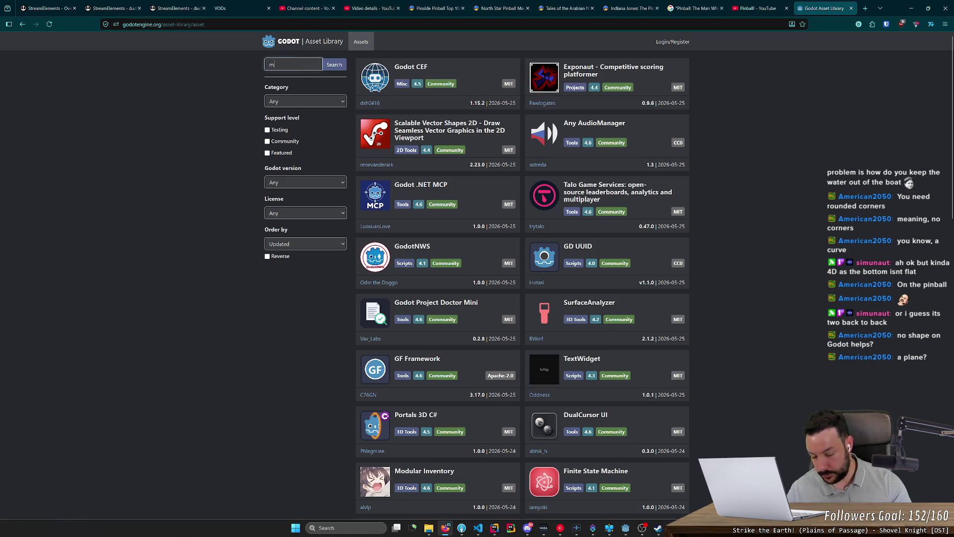
{"action": "key", "text": "Return"}
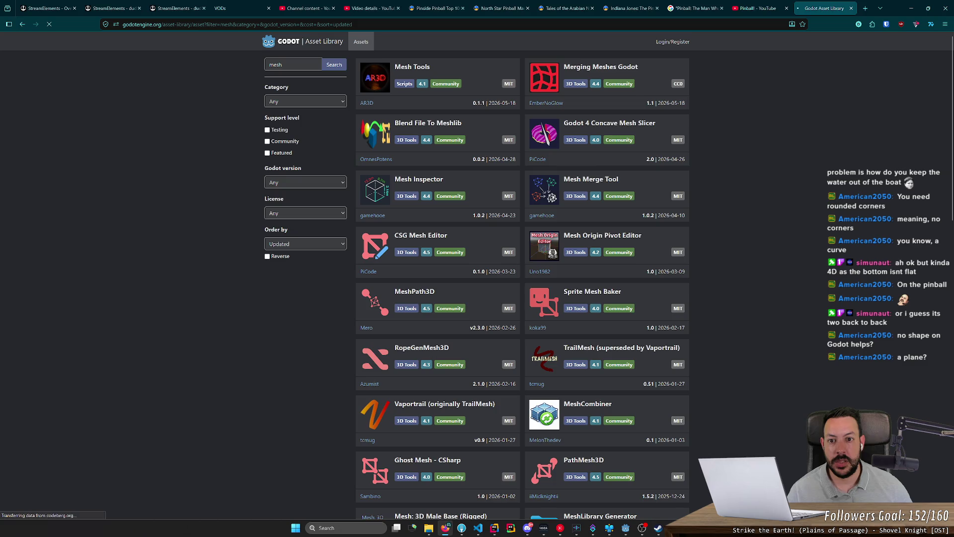
{"action": "middle_click", "coordinate": [375, 81]}
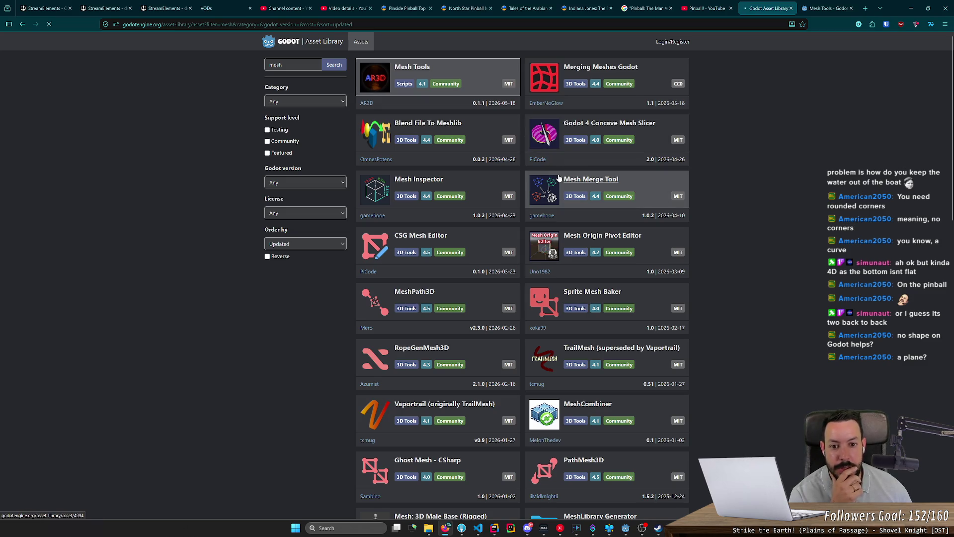
{"action": "middle_click", "coordinate": [433, 238]}
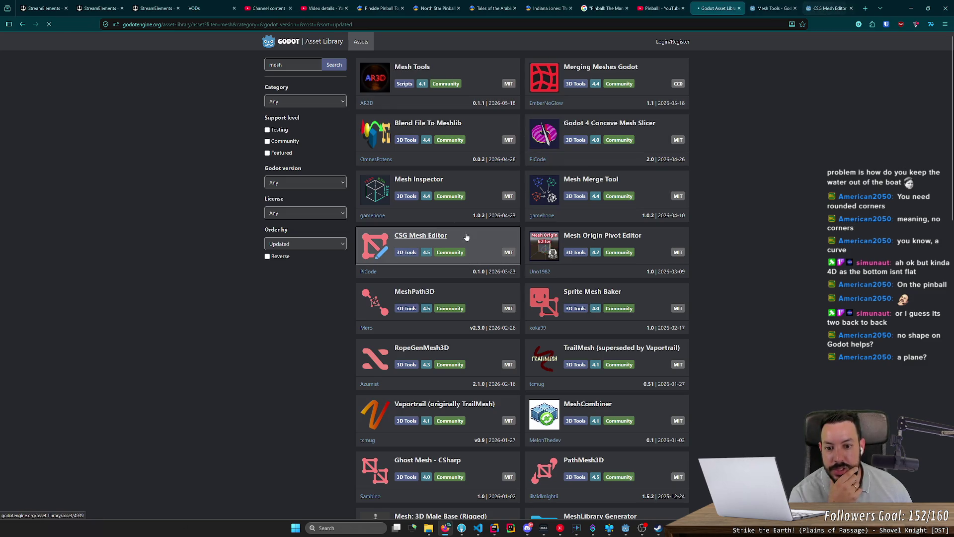
{"action": "scroll", "coordinate": [567, 204], "scroll_direction": "down", "scroll_amount": 2}
{"action": "middle_click", "coordinate": [422, 214]}
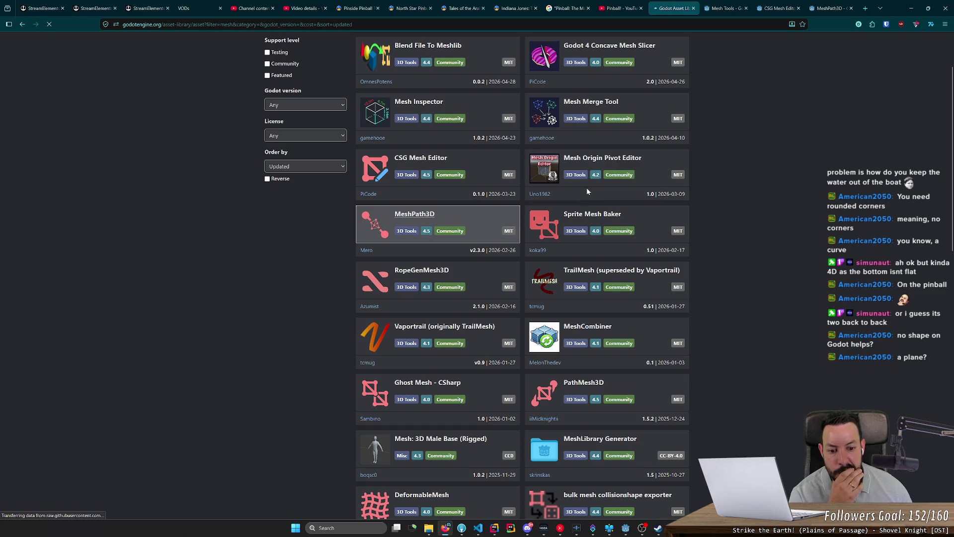
{"action": "scroll", "coordinate": [586, 191], "scroll_direction": "down", "scroll_amount": 4}
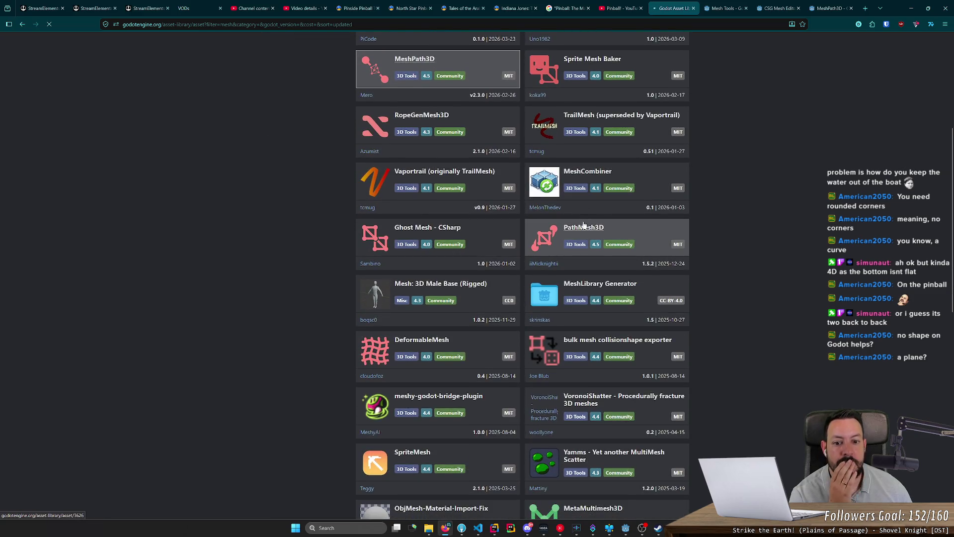
{"action": "middle_click", "coordinate": [585, 229]}
{"action": "scroll", "coordinate": [585, 230], "scroll_direction": "down", "scroll_amount": 6}
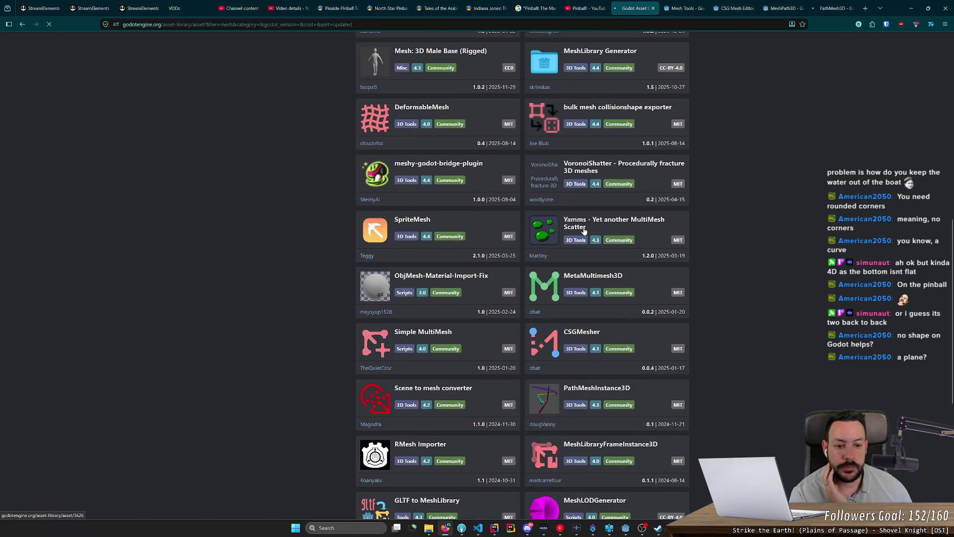
{"action": "middle_click", "coordinate": [615, 52]}
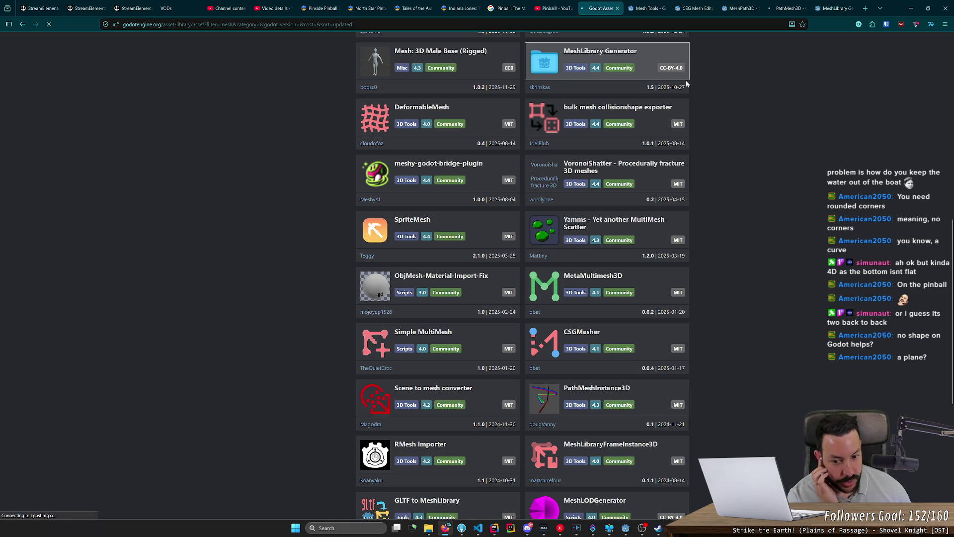
{"action": "scroll", "coordinate": [650, 180], "scroll_direction": "down", "scroll_amount": 7}
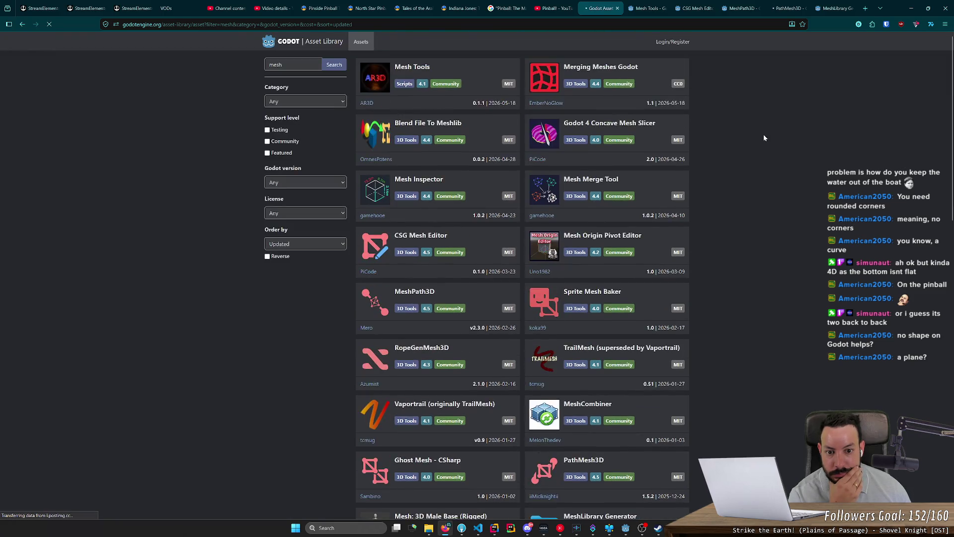
- Check the sort options, then view the Mesh Tools asset page and its description
{"action": "left_click", "coordinate": [318, 243]}
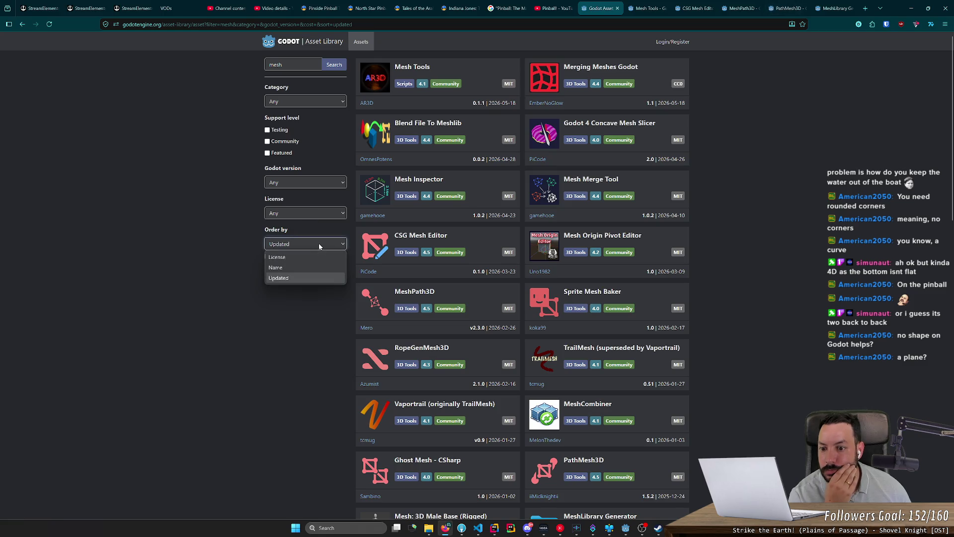
{"action": "left_click", "coordinate": [645, 8]}
{"action": "left_click_drag", "start_coordinate": [302, 84], "coordinate": [456, 84]}
{"action": "left_click", "coordinate": [455, 84]}
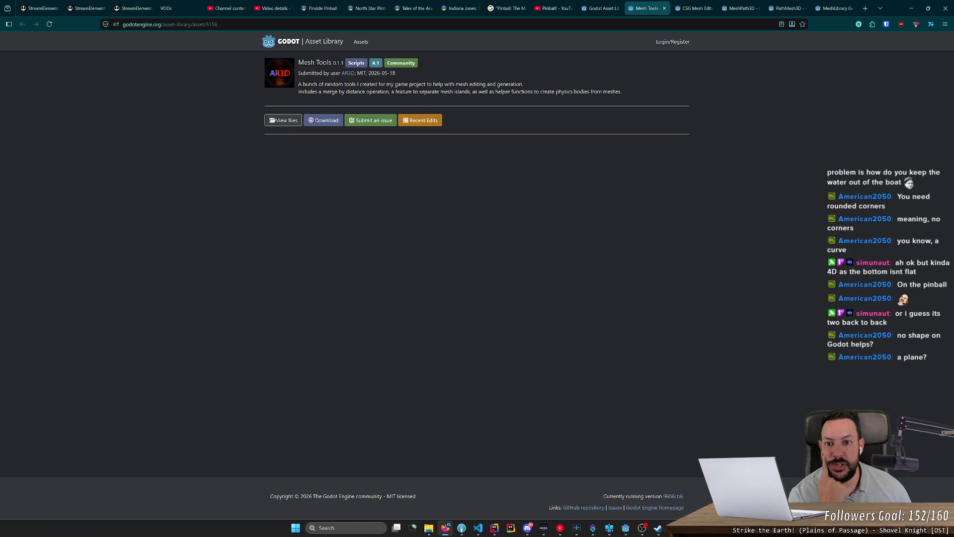
{"action": "left_click_drag", "start_coordinate": [393, 84], "coordinate": [463, 84]}
{"action": "left_click", "coordinate": [445, 64]}
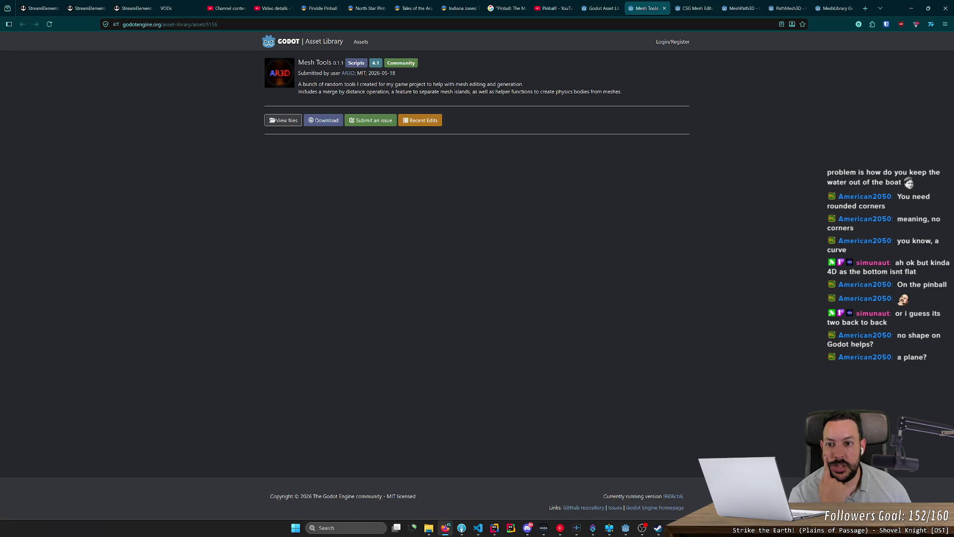
{"action": "left_click_drag", "start_coordinate": [329, 92], "coordinate": [395, 91]}
{"action": "left_click", "coordinate": [395, 92]}
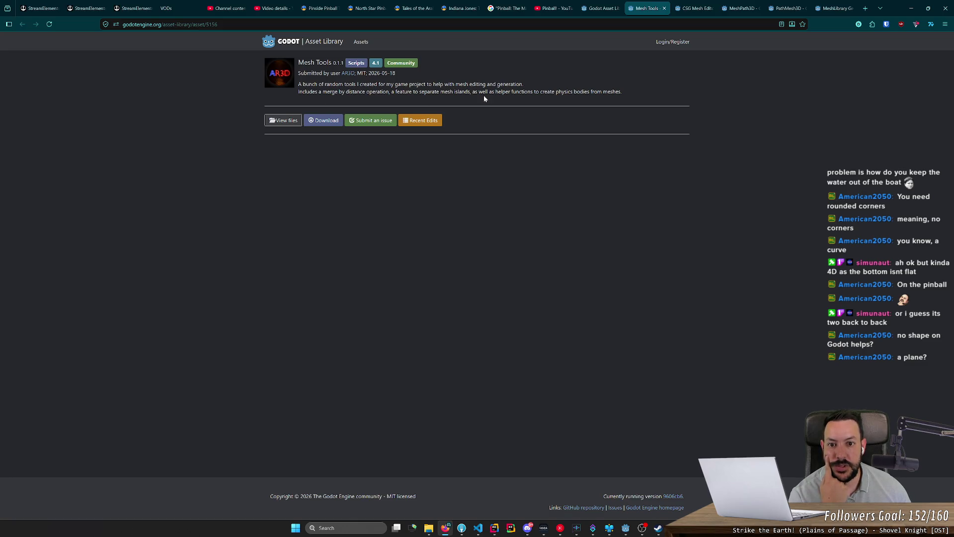
{"action": "left_click_drag", "start_coordinate": [453, 92], "coordinate": [603, 98]}
{"action": "left_click", "coordinate": [528, 97]}
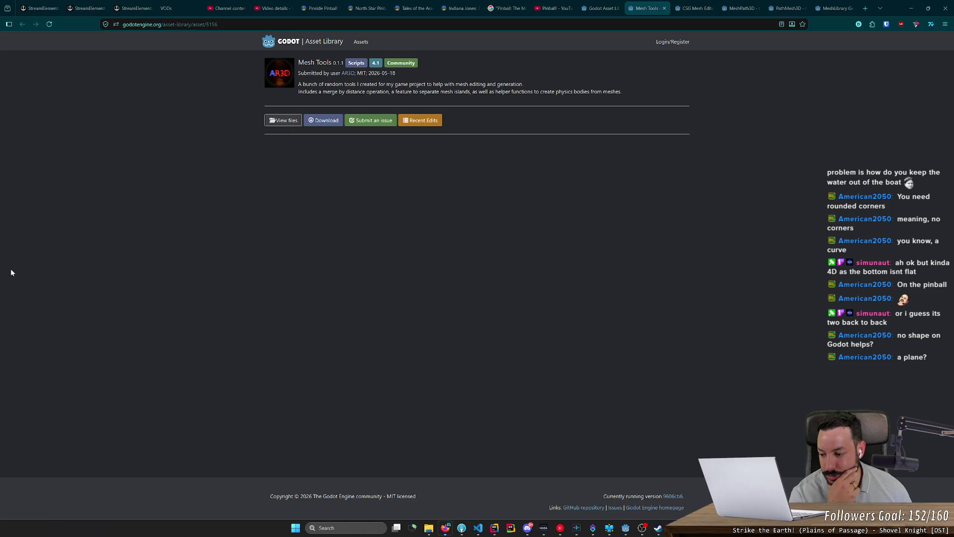
{"action": "left_click_drag", "start_coordinate": [238, 57], "coordinate": [473, 158]}
{"action": "left_click", "coordinate": [253, 127]}
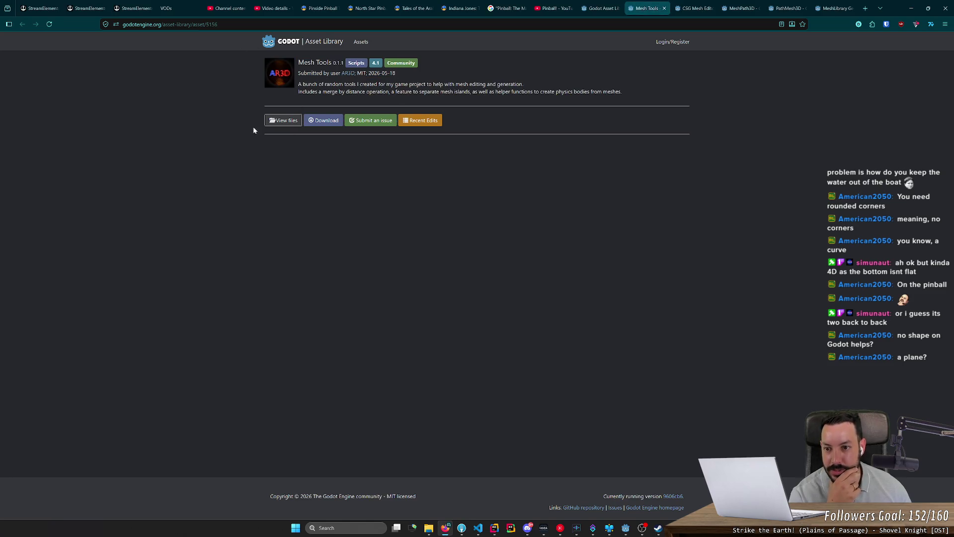
- Open the Mesh Tools source repository on GitHub and scroll through its README
{"action": "left_click", "coordinate": [281, 125]}
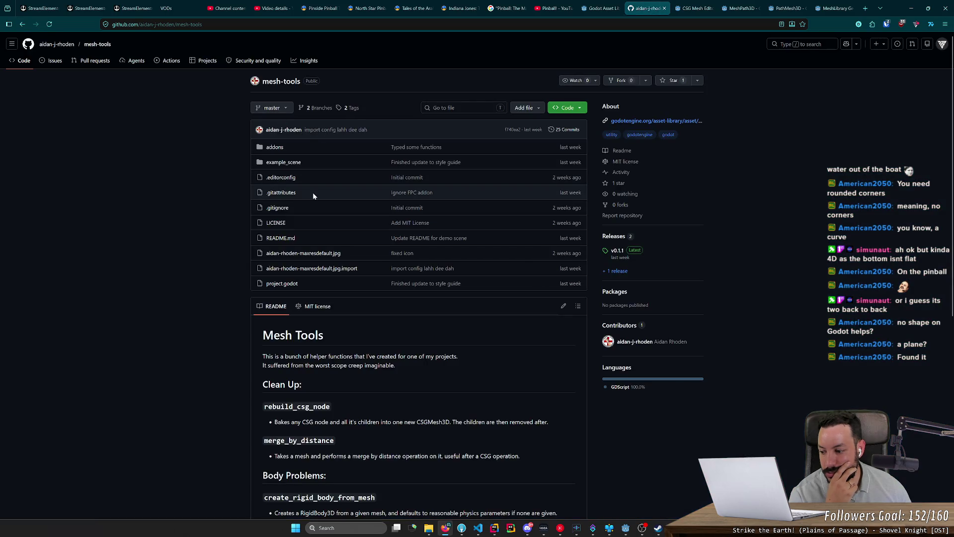
{"action": "scroll", "coordinate": [313, 195], "scroll_direction": "down", "scroll_amount": 7}
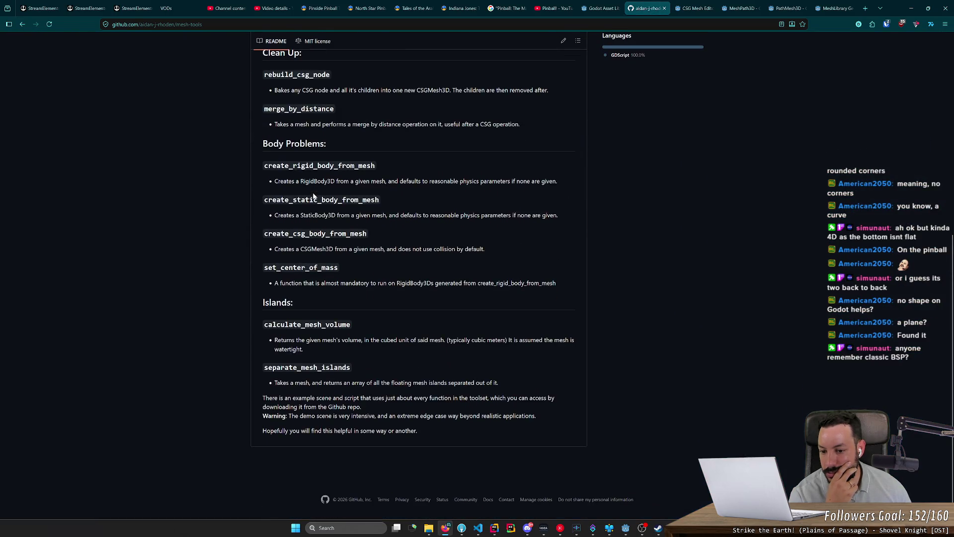
{"action": "scroll", "coordinate": [313, 195], "scroll_direction": "up", "scroll_amount": 3}
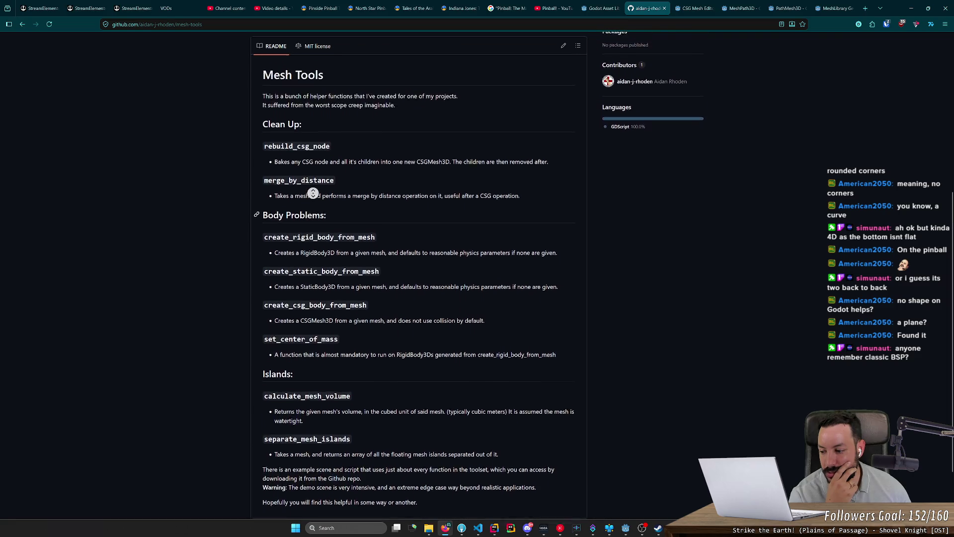
{"action": "scroll", "coordinate": [313, 194], "scroll_direction": "up", "scroll_amount": 5}
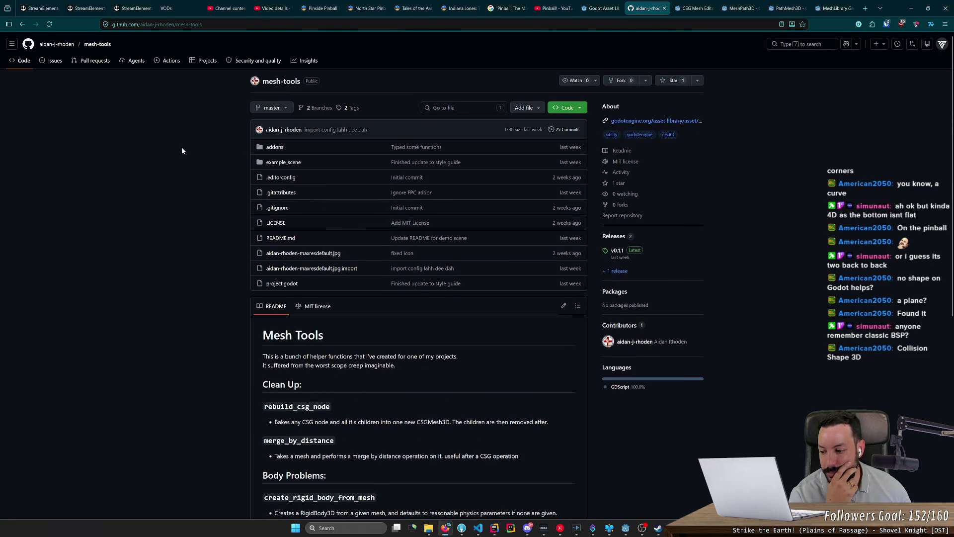
{"action": "scroll", "coordinate": [199, 149], "scroll_direction": "down", "scroll_amount": 4}
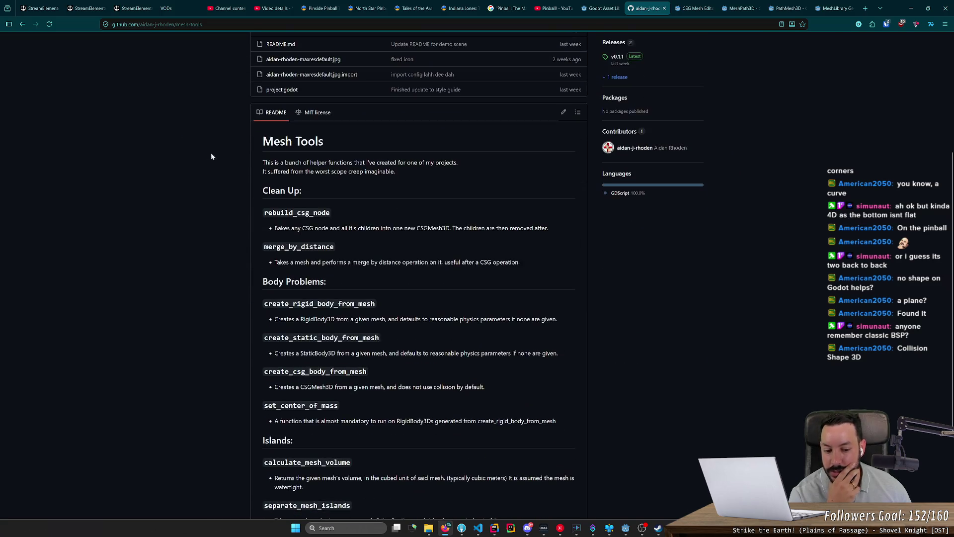
{"action": "scroll", "coordinate": [223, 156], "scroll_direction": "up", "scroll_amount": 4}
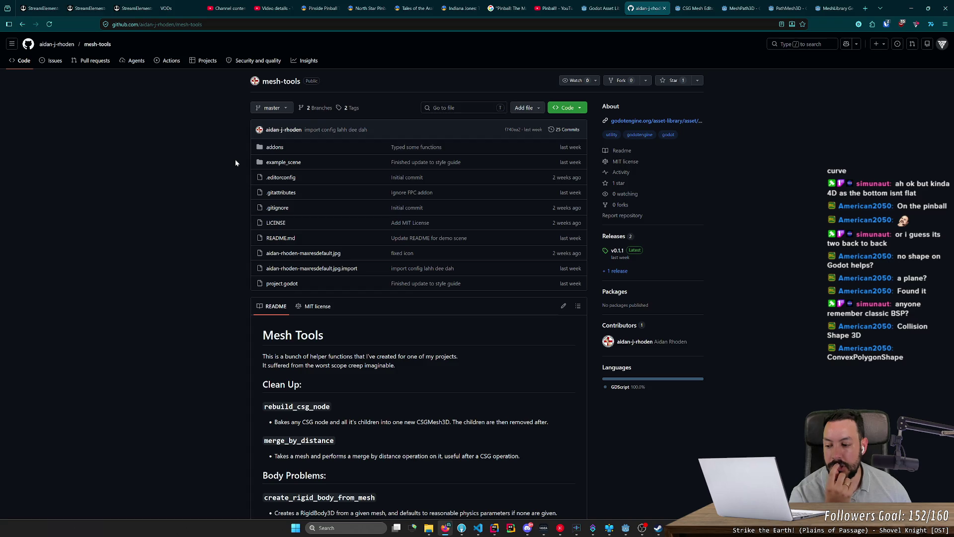
- In Godot, add a CollisionShape3D child under the Unused node, found by searching 'shape'
{"action": "left_click", "coordinate": [910, 8]}
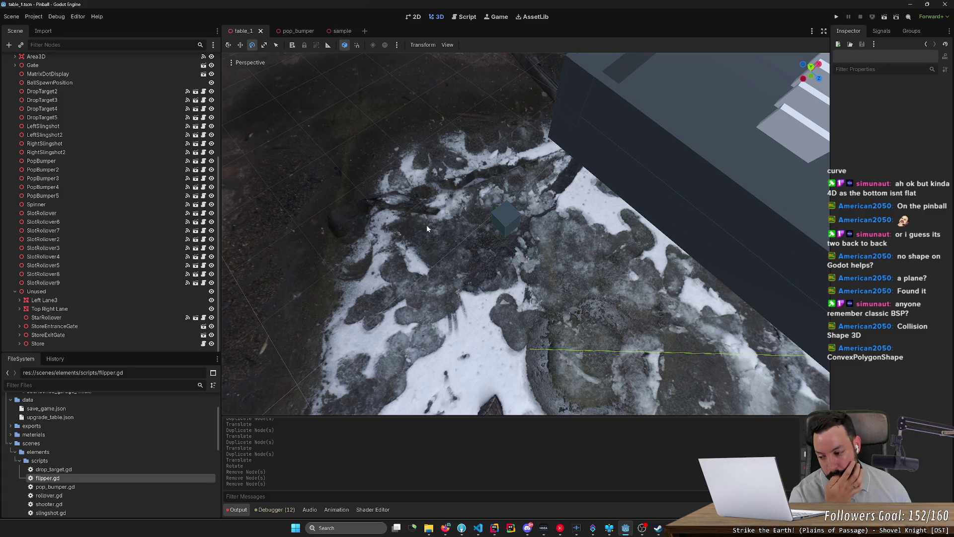
{"action": "left_click", "coordinate": [67, 294]}
{"action": "right_click", "coordinate": [66, 293]}
{"action": "left_click", "coordinate": [110, 300]}
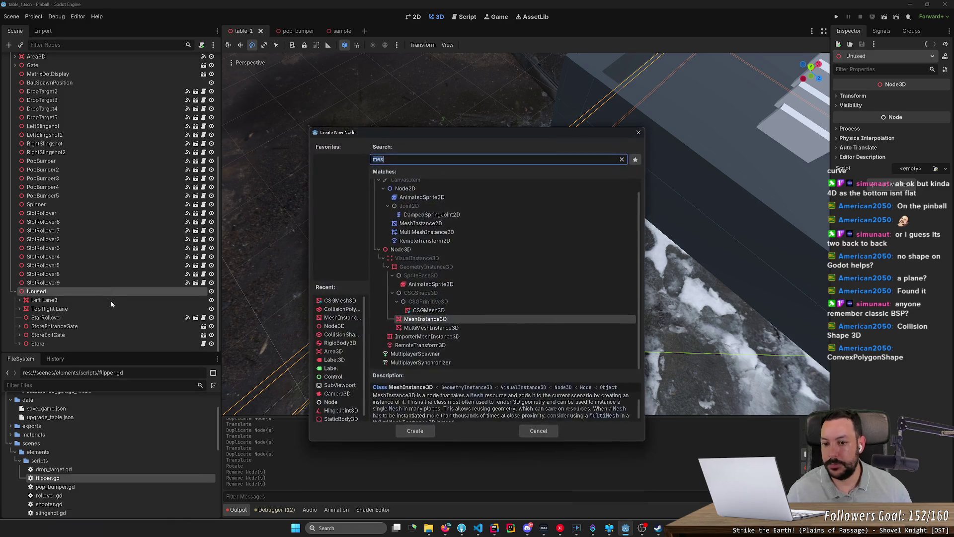
{"action": "type", "text": "conv"}
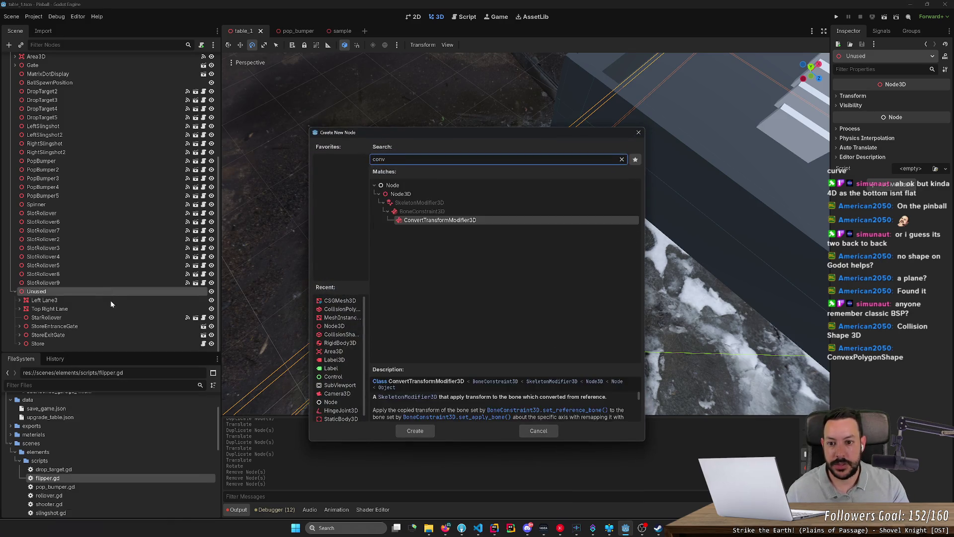
{"action": "type", "text": "o"}
{"action": "key", "text": "BackSpace"}
{"action": "key", "text": "BackSpace"}
{"action": "type", "text": "polyg"}
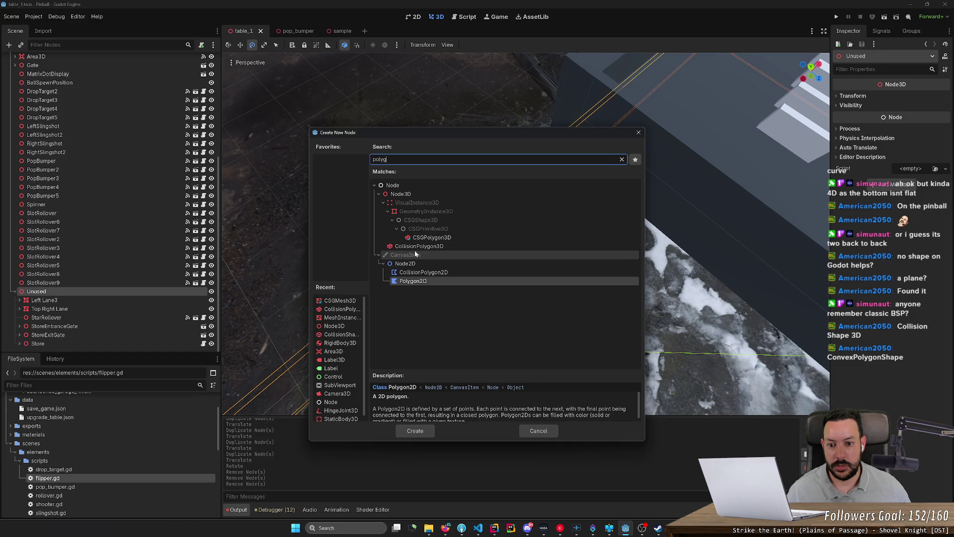
{"action": "key", "text": "ctrl+a"}
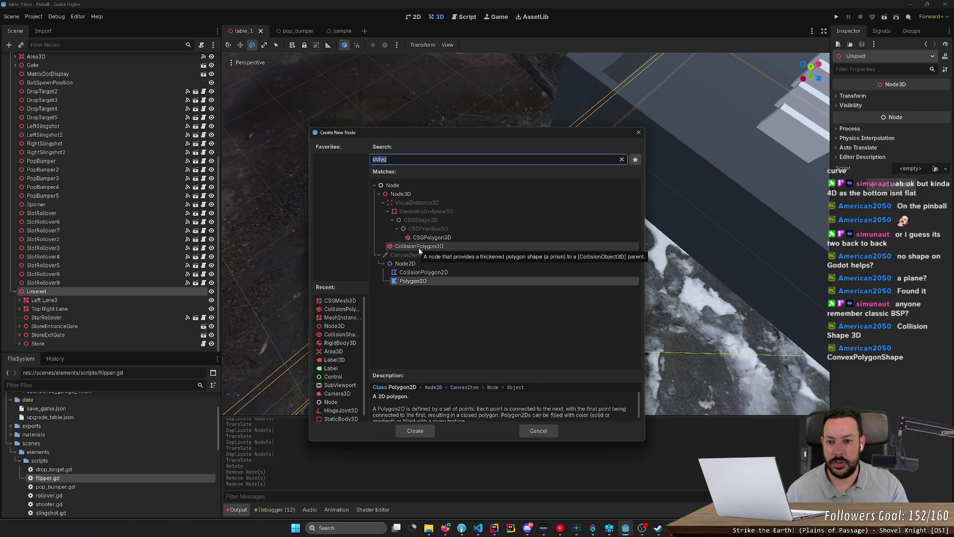
{"action": "type", "text": "shape"}
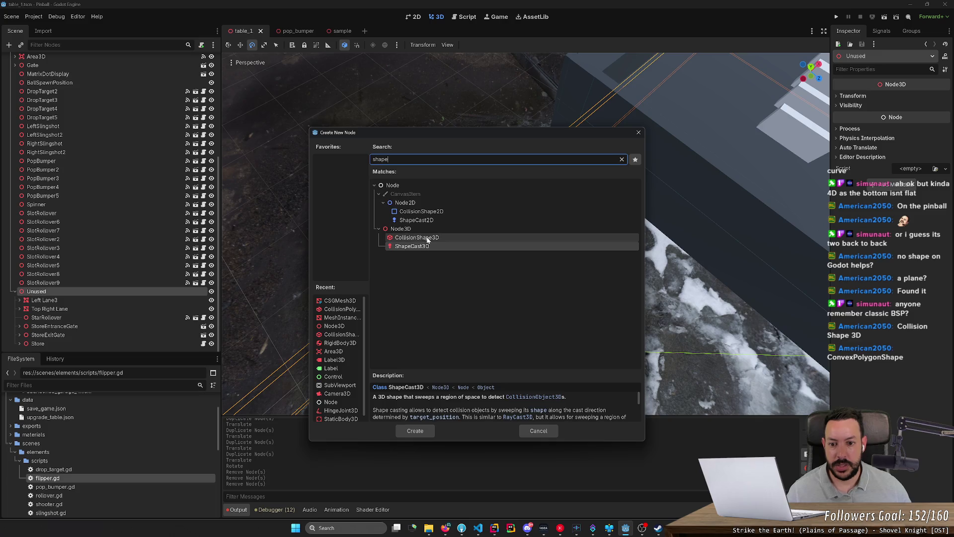
{"action": "left_click", "coordinate": [419, 237]}
{"action": "left_click", "coordinate": [415, 430]}
- Give the CollisionShape3D a new ConvexPolygonShape3D and add two entries to its Points array
{"action": "scroll", "coordinate": [411, 299], "scroll_direction": "down", "scroll_amount": 5}
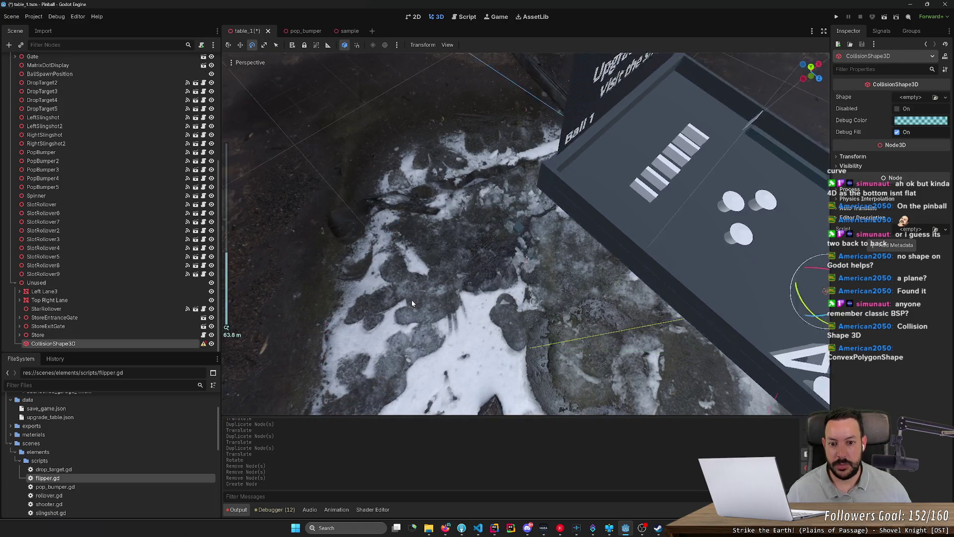
{"action": "left_click_drag", "start_coordinate": [412, 300], "coordinate": [308, 328]}
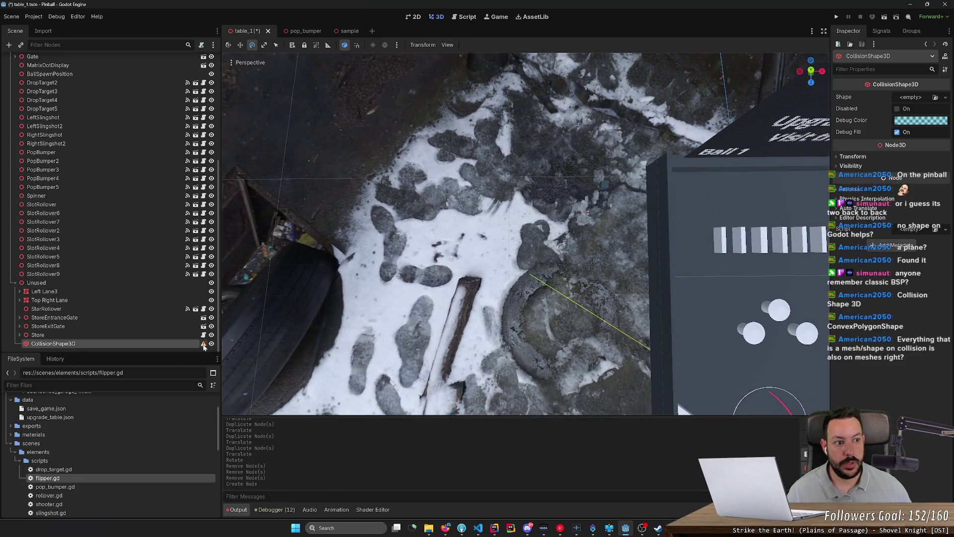
{"action": "left_click", "coordinate": [913, 99]}
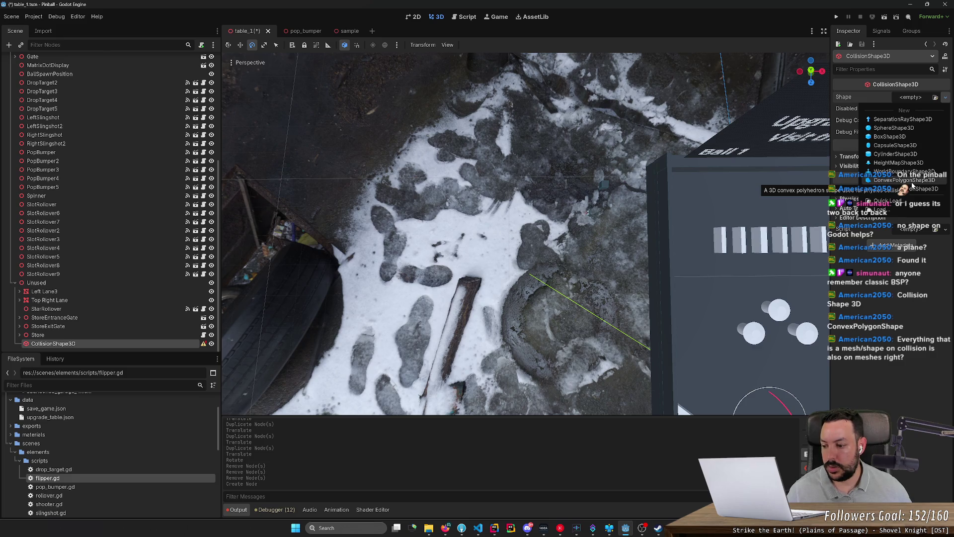
{"action": "left_click", "coordinate": [913, 184]}
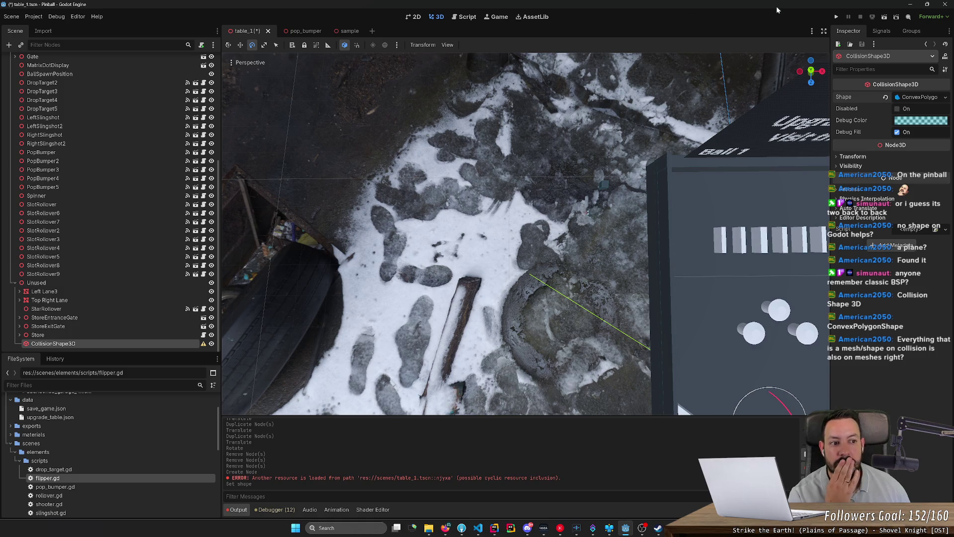
{"action": "left_click", "coordinate": [915, 98]}
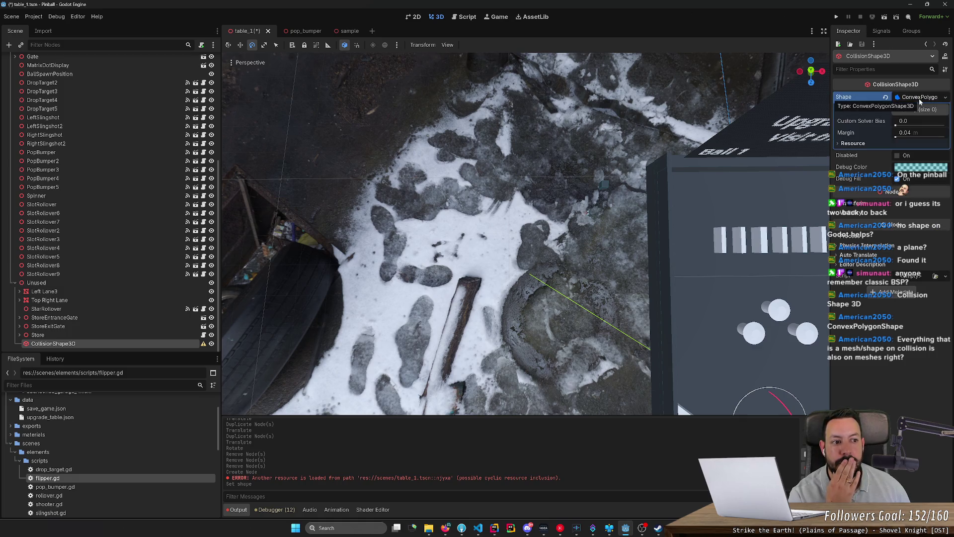
{"action": "left_click", "coordinate": [909, 109]}
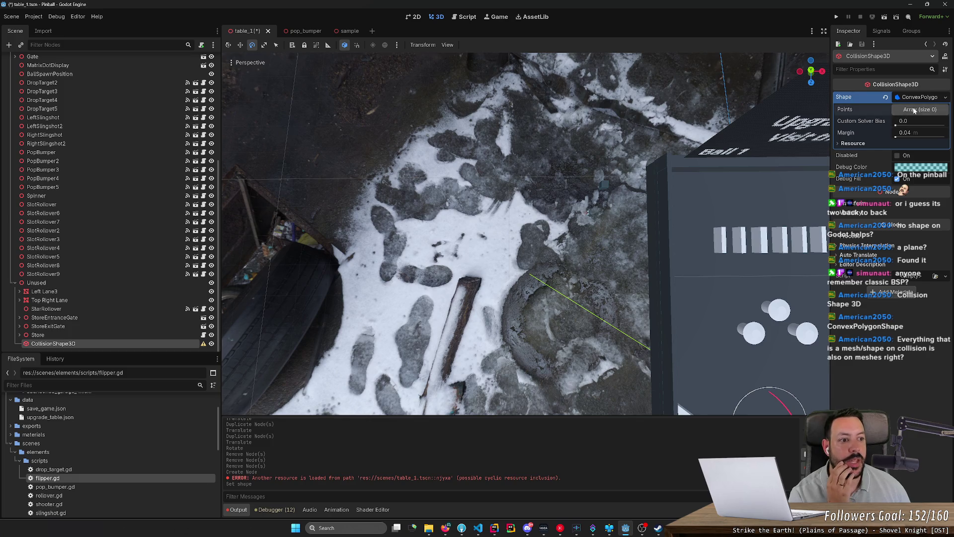
{"action": "left_click", "coordinate": [890, 134]}
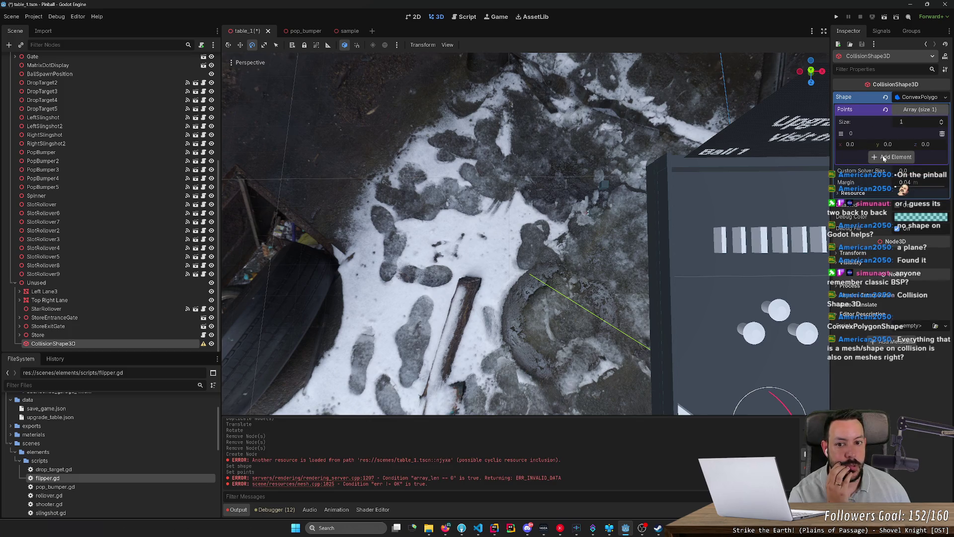
{"action": "left_click", "coordinate": [884, 156]}
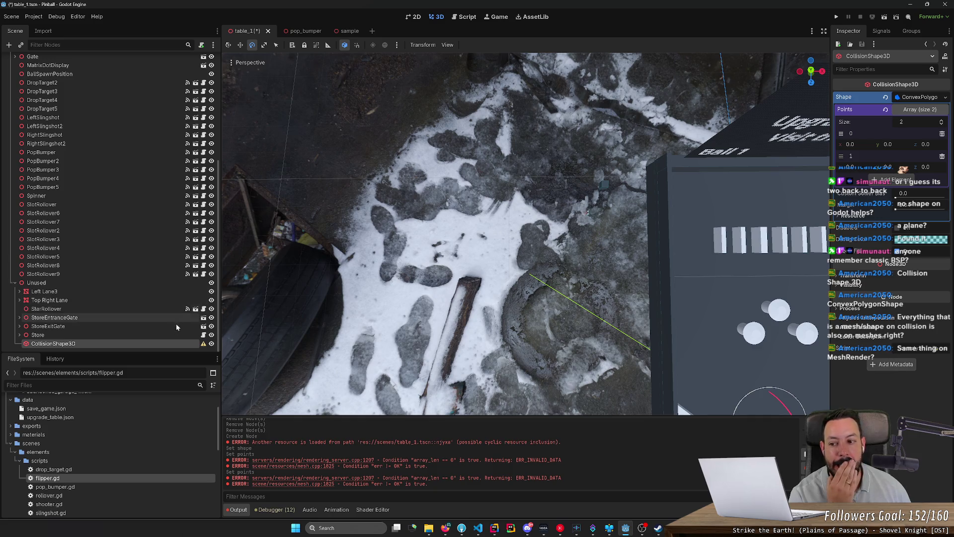
- Add a MeshInstance3D child under CollisionShape3D
{"action": "right_click", "coordinate": [97, 346]}
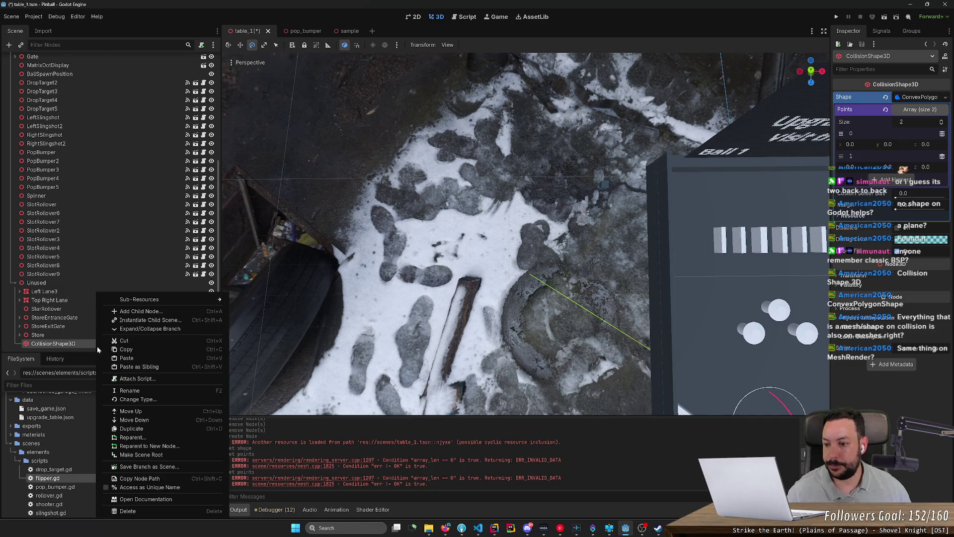
{"action": "left_click", "coordinate": [96, 346]}
{"action": "right_click", "coordinate": [97, 345]}
{"action": "left_click", "coordinate": [157, 312]}
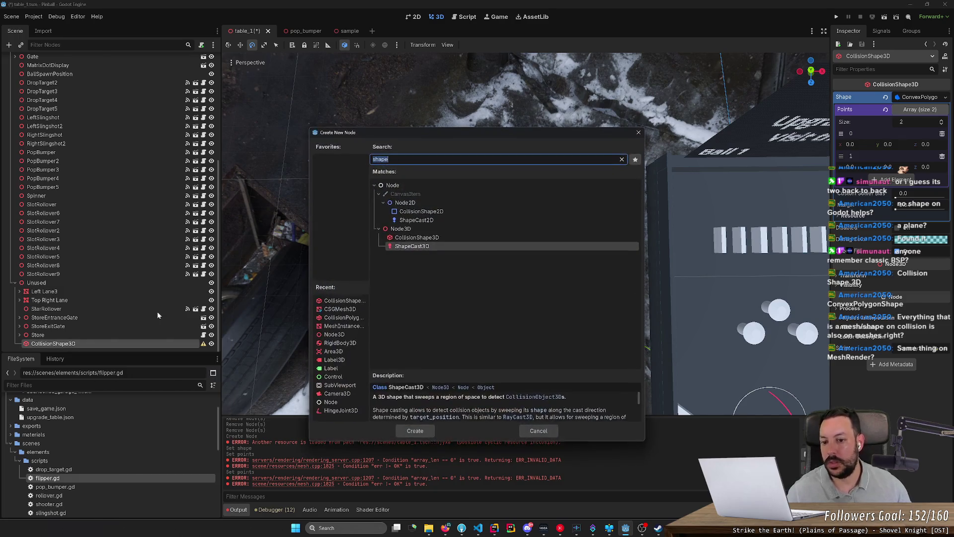
{"action": "type", "text": "mesh"}
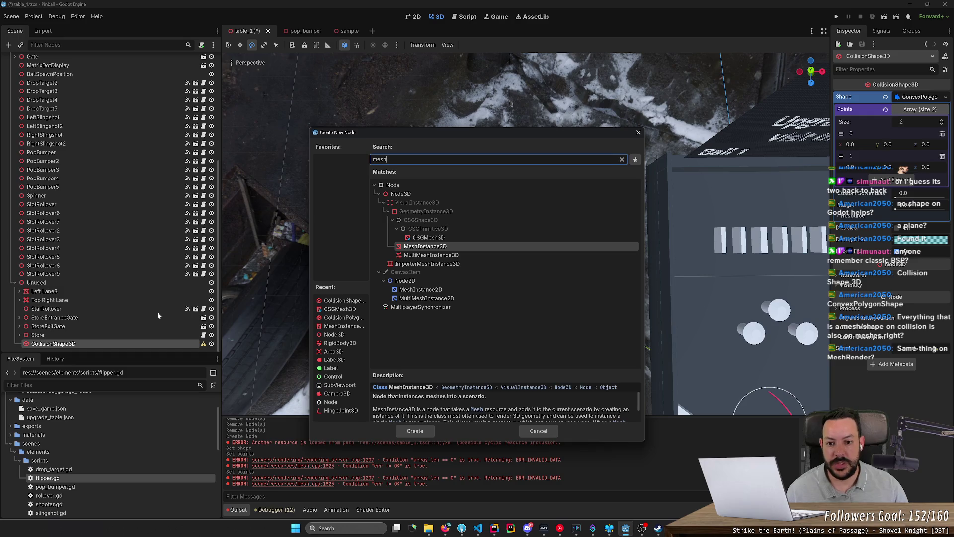
{"action": "key", "text": "Return"}
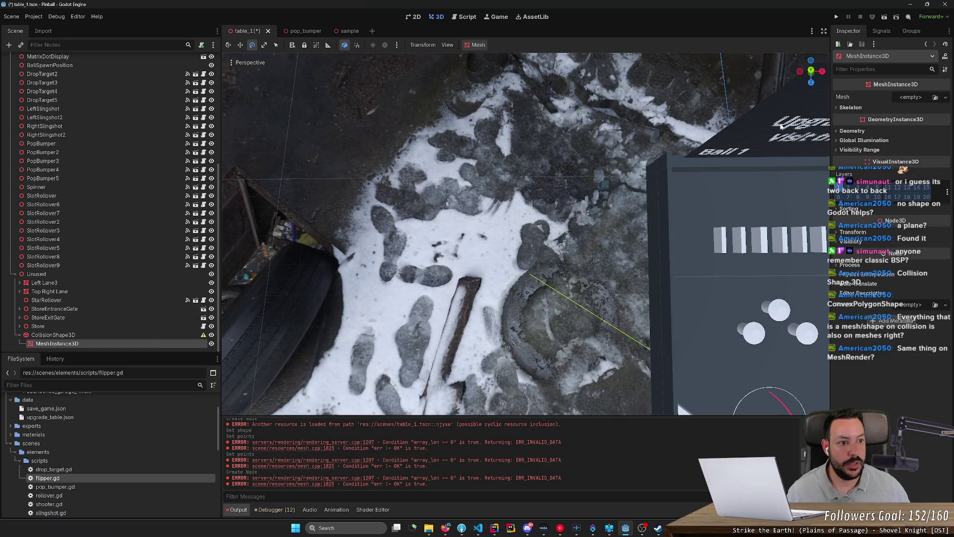
- Browse the MeshInstance3D's Mesh load and new-mesh options without choosing one
{"action": "left_click", "coordinate": [934, 98]}
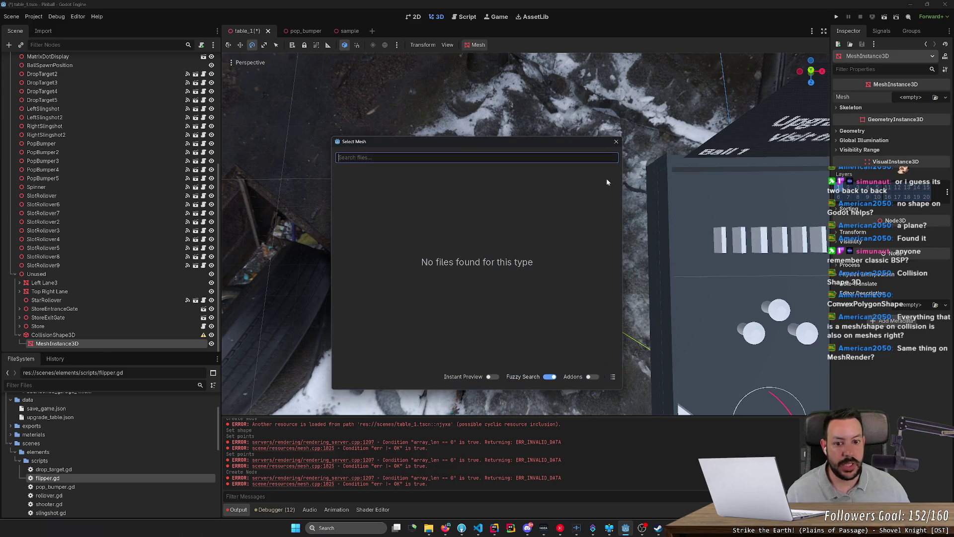
{"action": "left_click", "coordinate": [688, 125]}
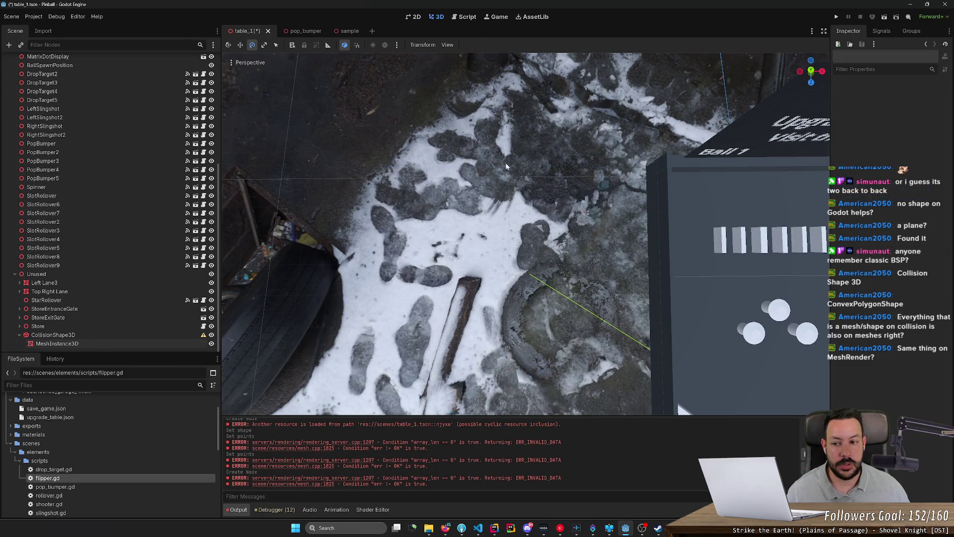
{"action": "left_click", "coordinate": [57, 343]}
{"action": "left_click", "coordinate": [904, 98]}
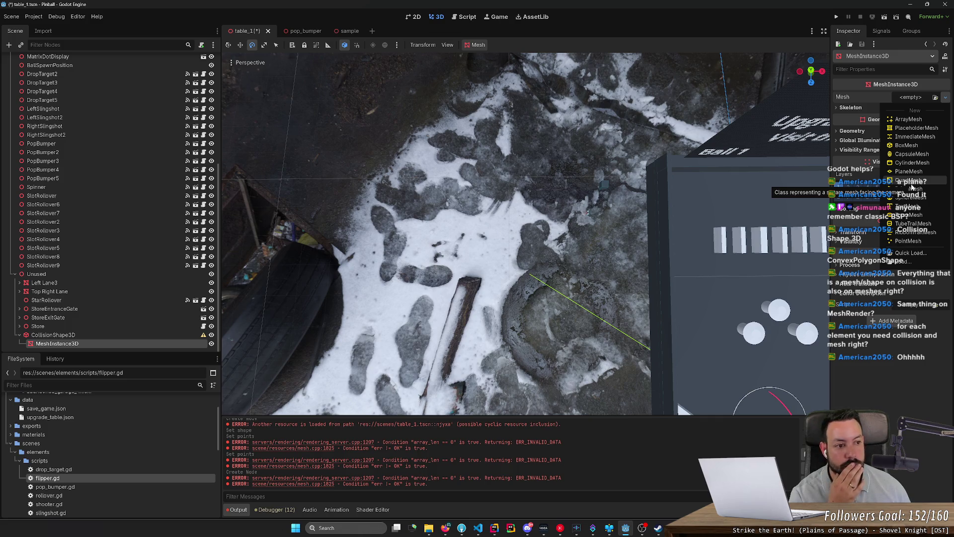
{"action": "left_click", "coordinate": [82, 334]}
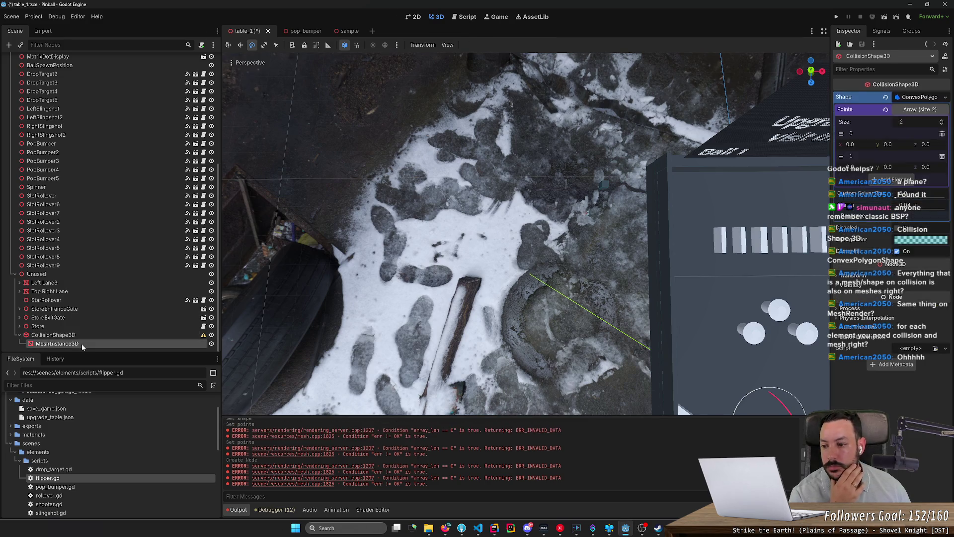
{"action": "left_click", "coordinate": [81, 343]}
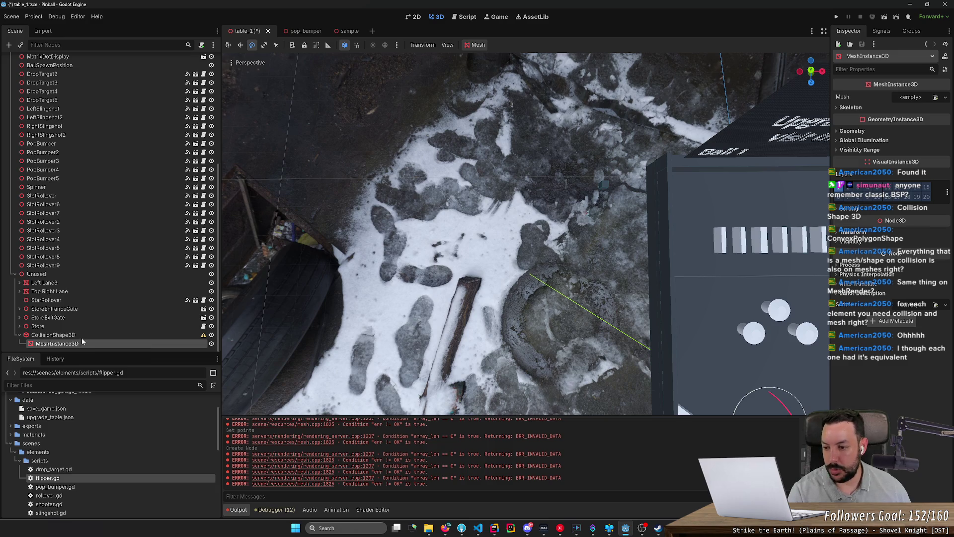
{"action": "left_click", "coordinate": [82, 334]}
{"action": "left_click", "coordinate": [85, 343]}
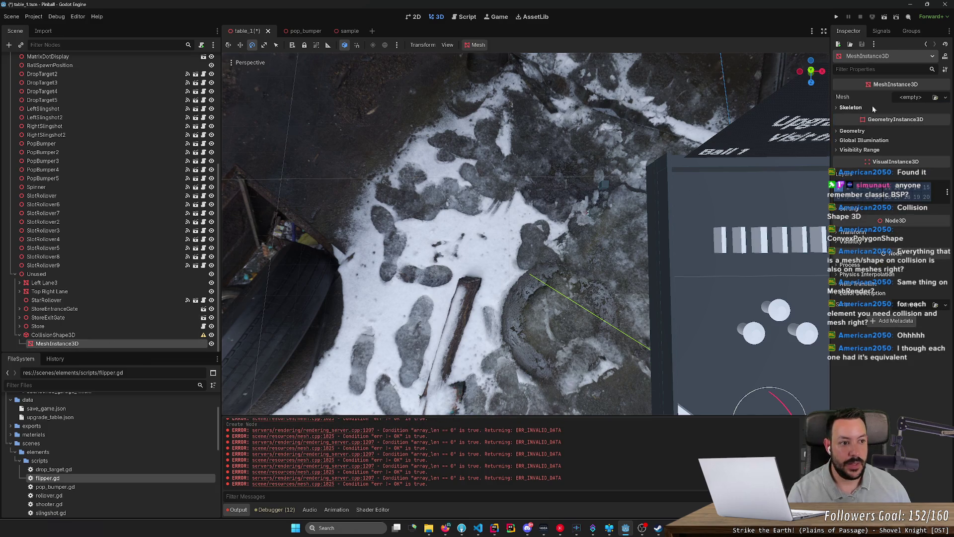
{"action": "left_click", "coordinate": [910, 97]}
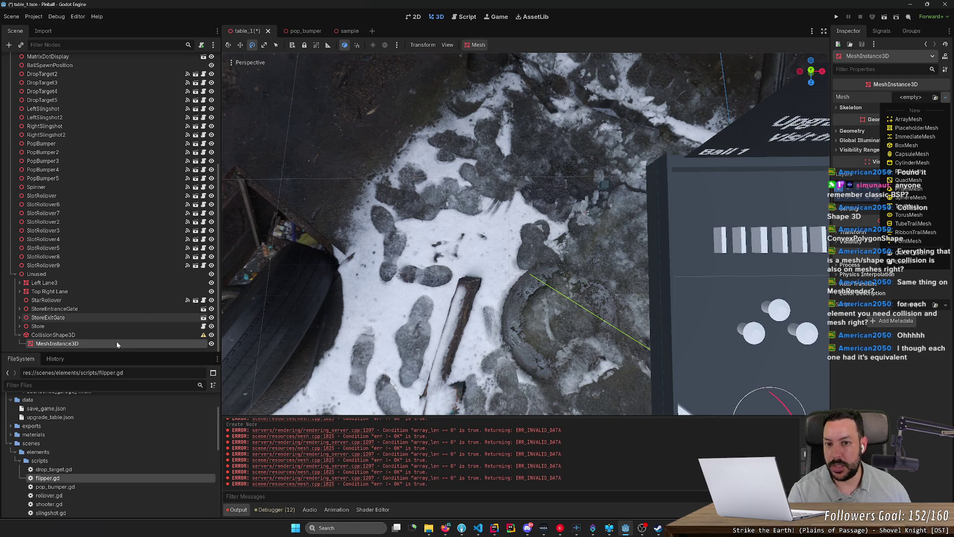
{"action": "left_click", "coordinate": [509, 40]}
- Look over the viewport View and Transform menus, then give MeshInstance3D a new BoxMesh
{"action": "left_click", "coordinate": [446, 44]}
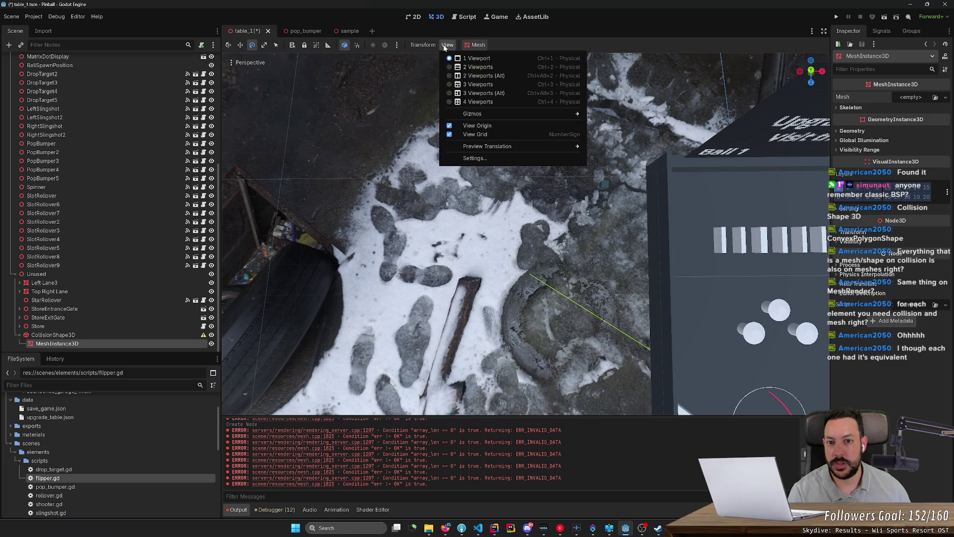
{"action": "left_click", "coordinate": [427, 46]}
{"action": "left_click", "coordinate": [427, 45]}
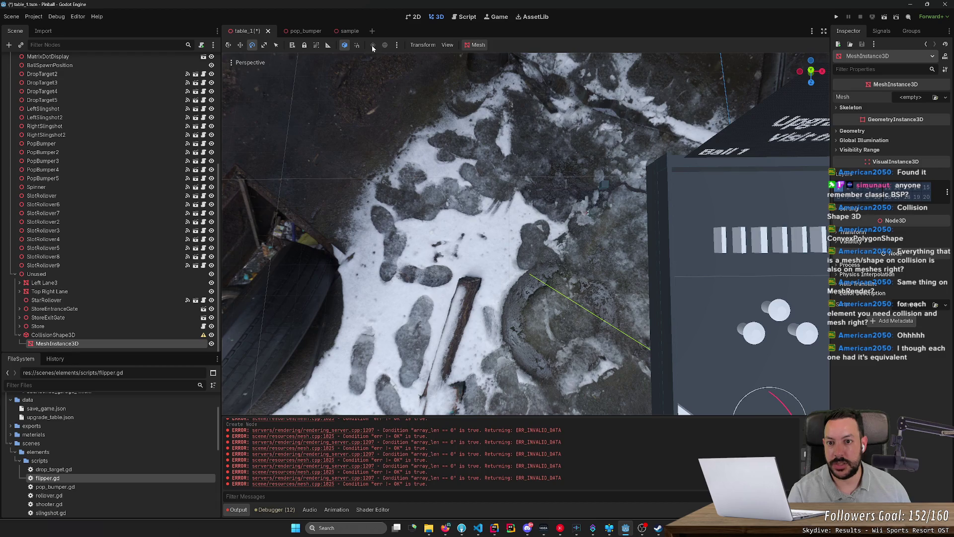
{"action": "left_click", "coordinate": [911, 96]}
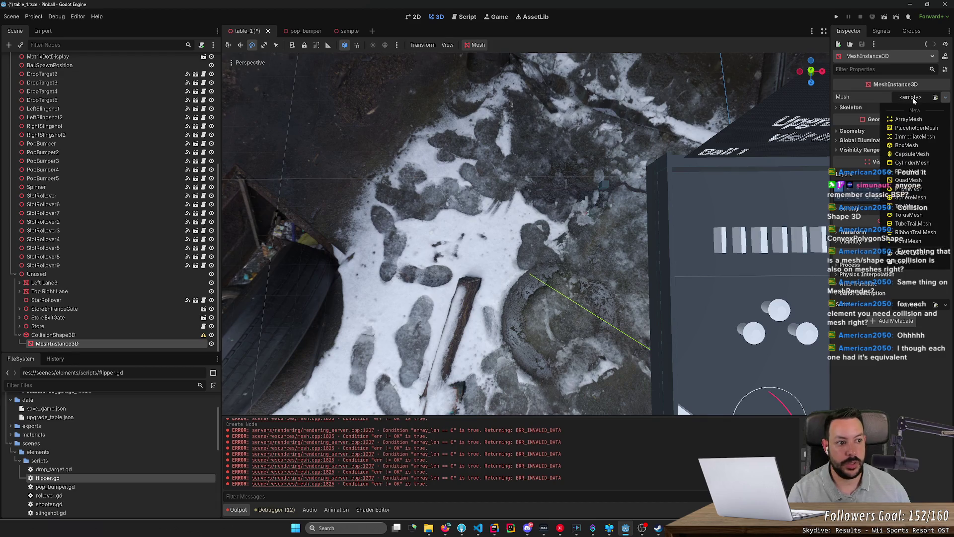
{"action": "left_click", "coordinate": [911, 149]}
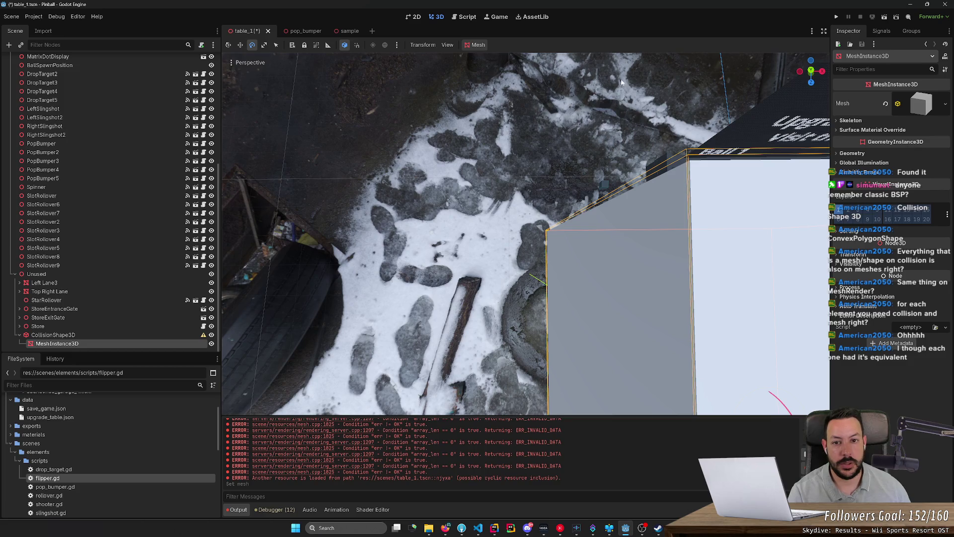
- Review the preview lighting, Transform and Mesh menus, then delete the MeshInstance3D
{"action": "left_click", "coordinate": [397, 45]}
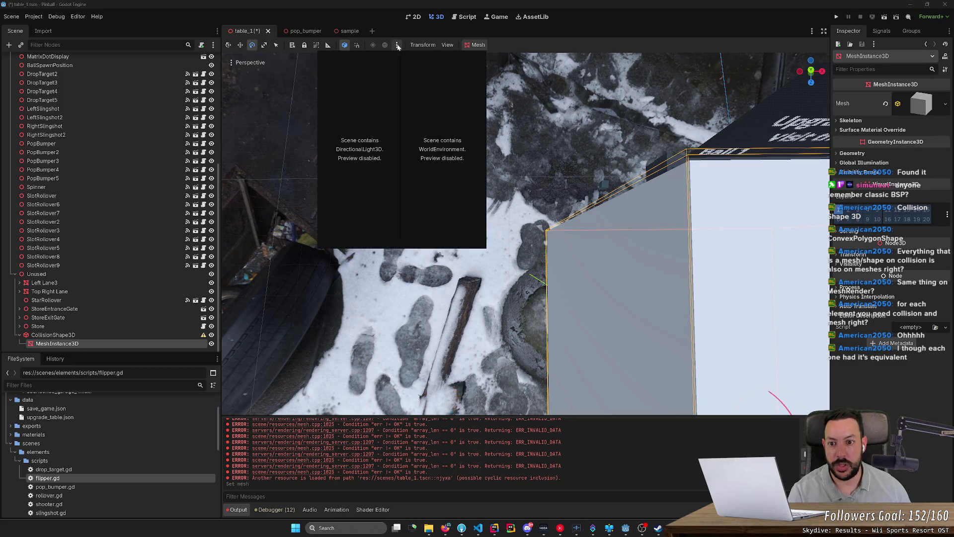
{"action": "left_click", "coordinate": [423, 45]}
{"action": "left_click", "coordinate": [425, 45]}
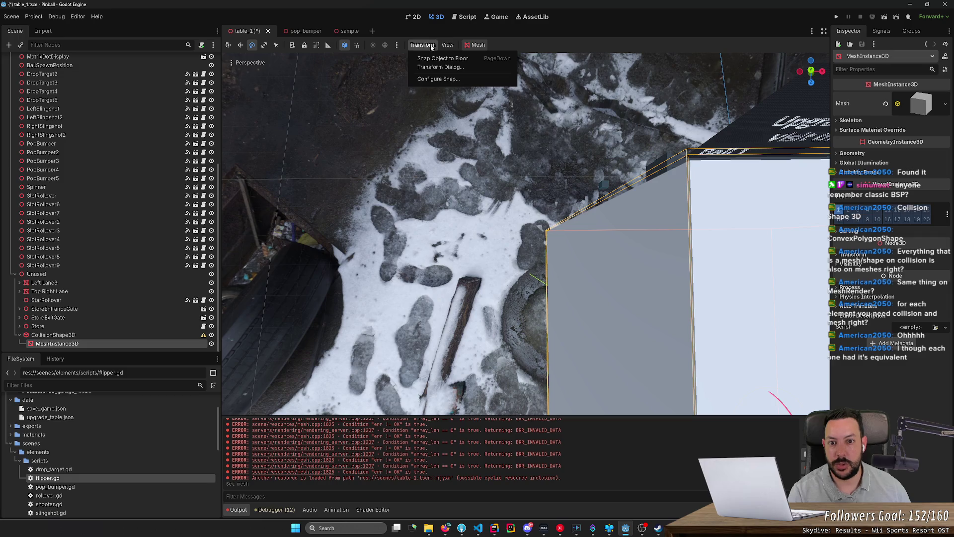
{"action": "left_click", "coordinate": [449, 47]}
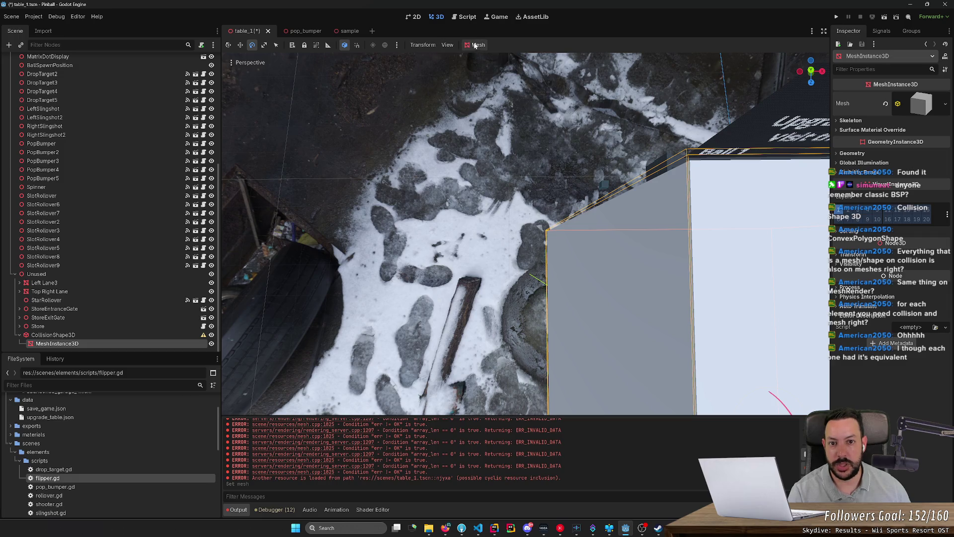
{"action": "left_click", "coordinate": [473, 46]}
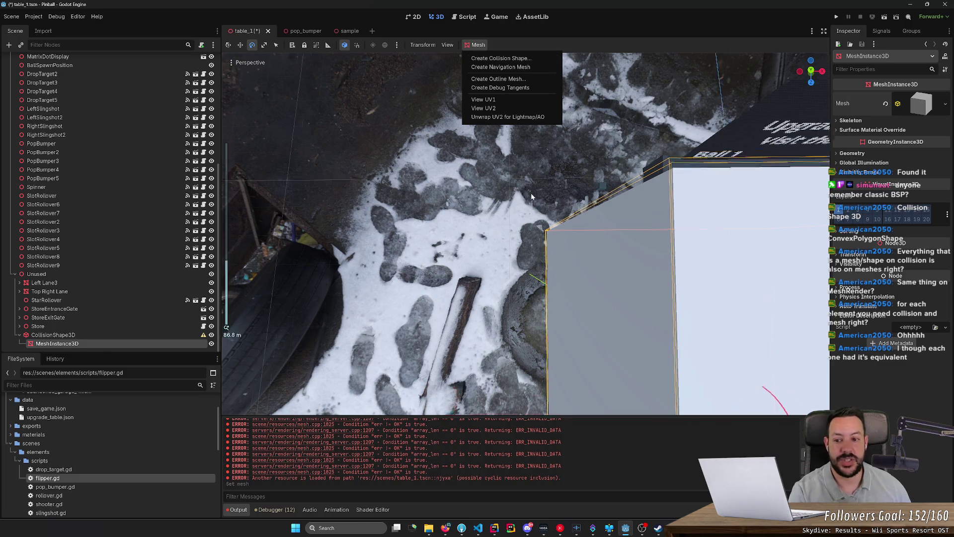
{"action": "scroll", "coordinate": [527, 208], "scroll_direction": "down", "scroll_amount": 5}
{"action": "left_click", "coordinate": [599, 268]}
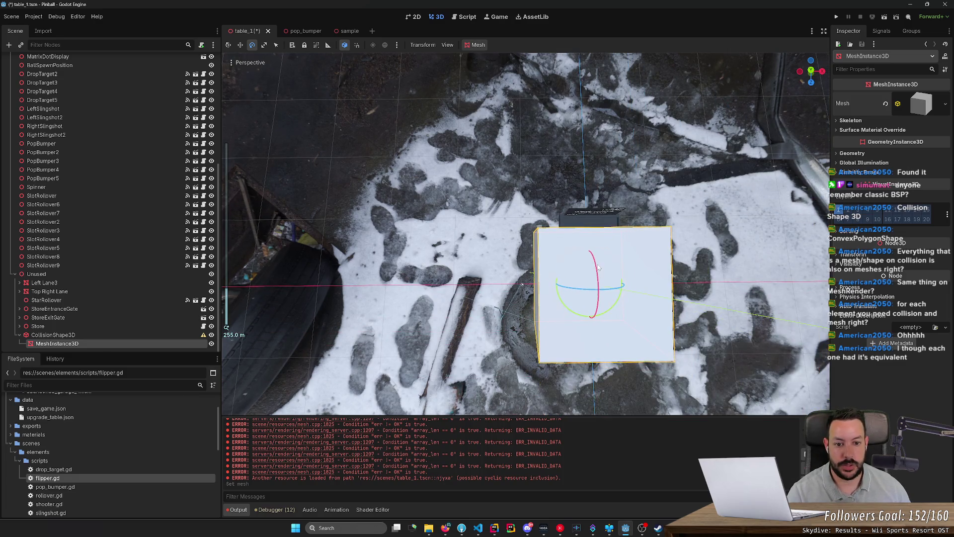
{"action": "left_click_drag", "start_coordinate": [599, 267], "coordinate": [657, 184]}
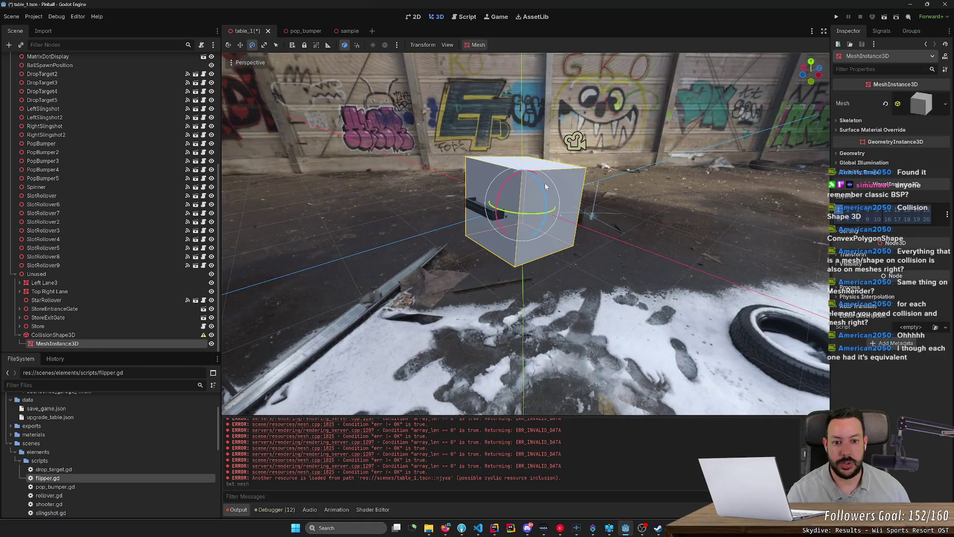
{"action": "key", "text": "Delete"}
- Confirm deleting the MeshInstance3D, then delete the CollisionShape3D node too
{"action": "left_click", "coordinate": [460, 276]}
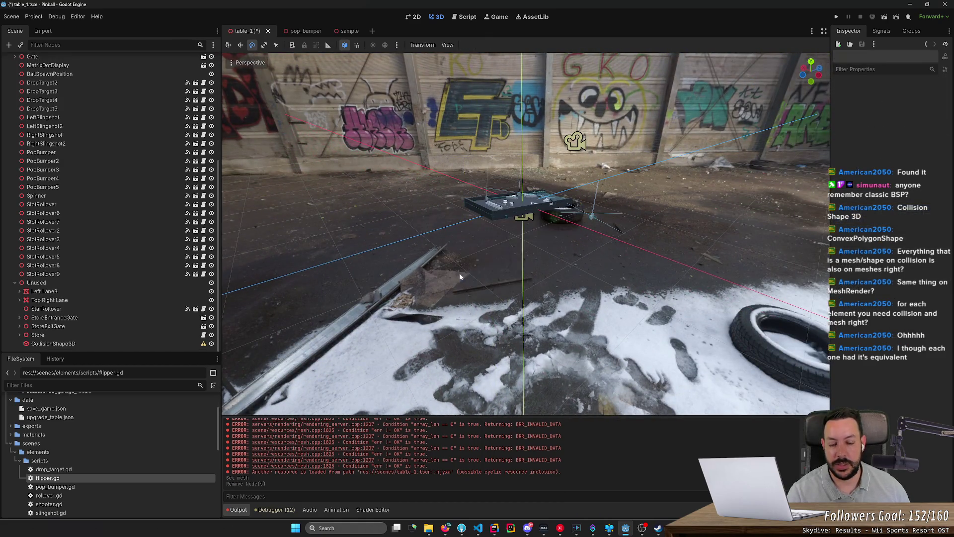
{"action": "left_click", "coordinate": [149, 343]}
{"action": "key", "text": "Delete"}
{"action": "key", "text": "Return"}
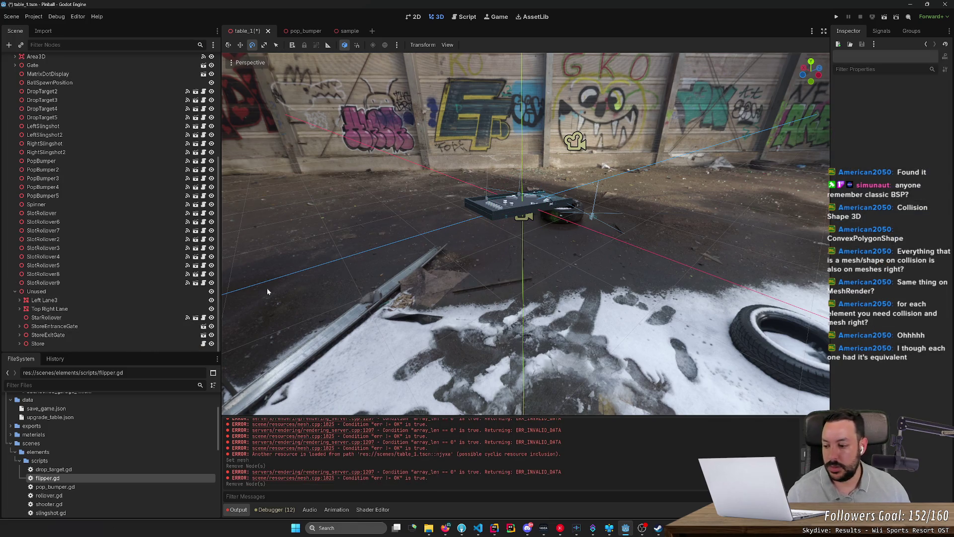
- Switch to the browser and close the mesh-tools GitHub tab
{"action": "key", "text": "alt+Tab"}
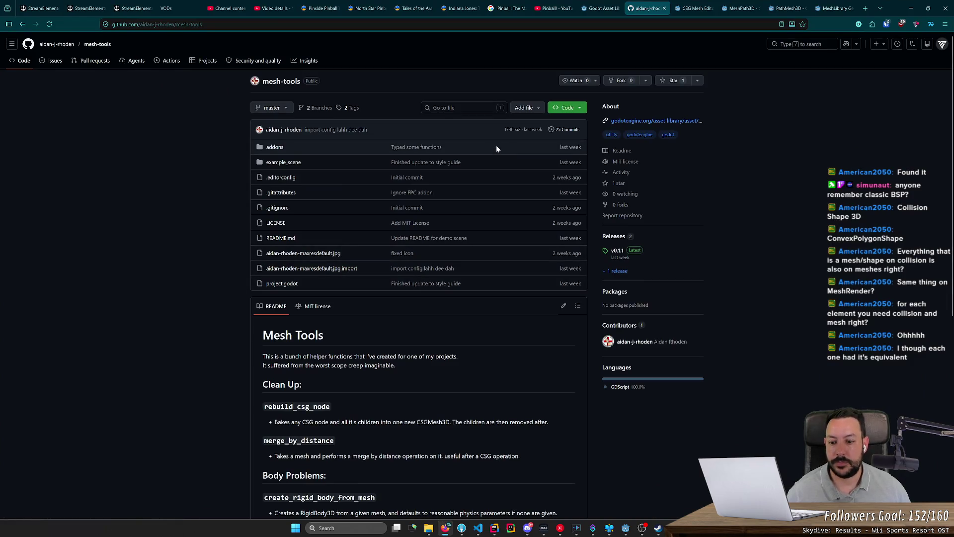
{"action": "scroll", "coordinate": [496, 147], "scroll_direction": "down", "scroll_amount": 3}
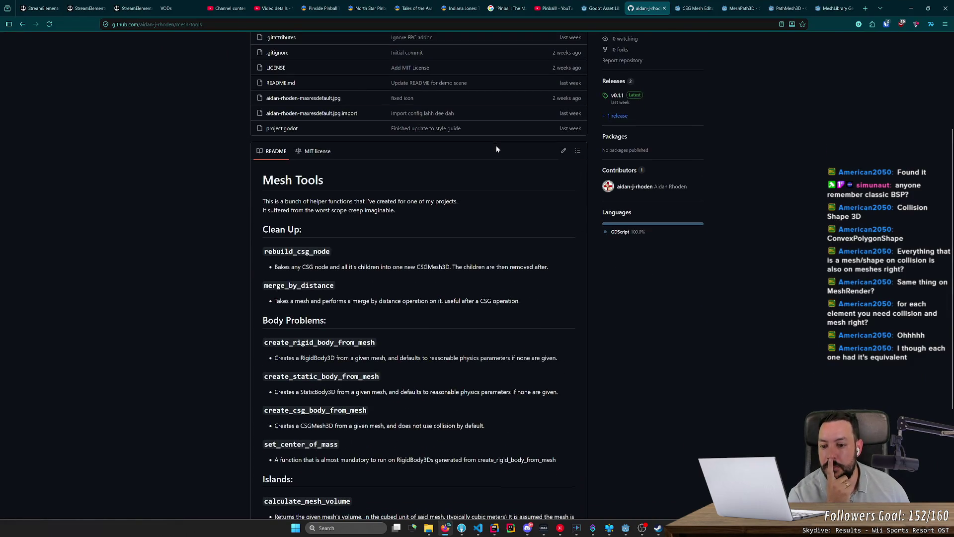
{"action": "scroll", "coordinate": [496, 147], "scroll_direction": "down", "scroll_amount": 4}
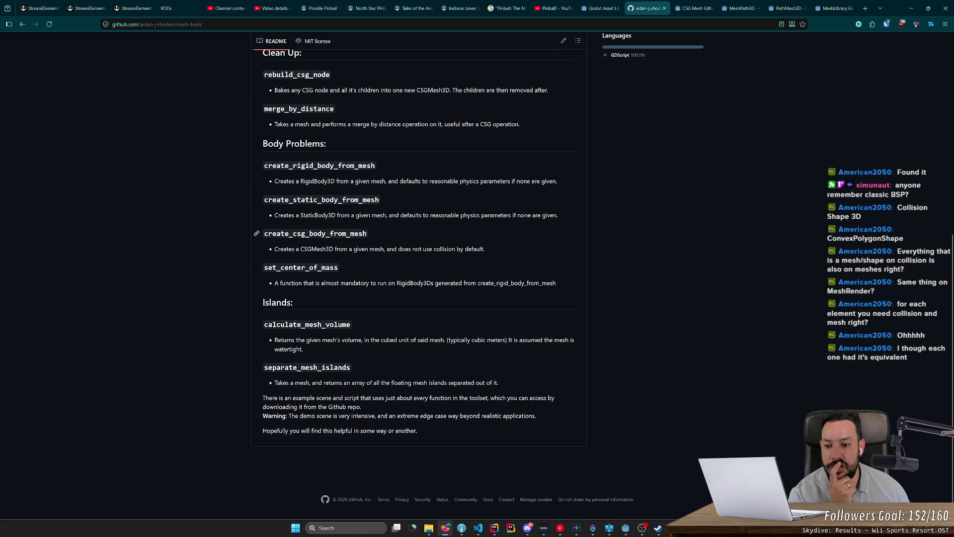
{"action": "middle_click", "coordinate": [646, 5]}
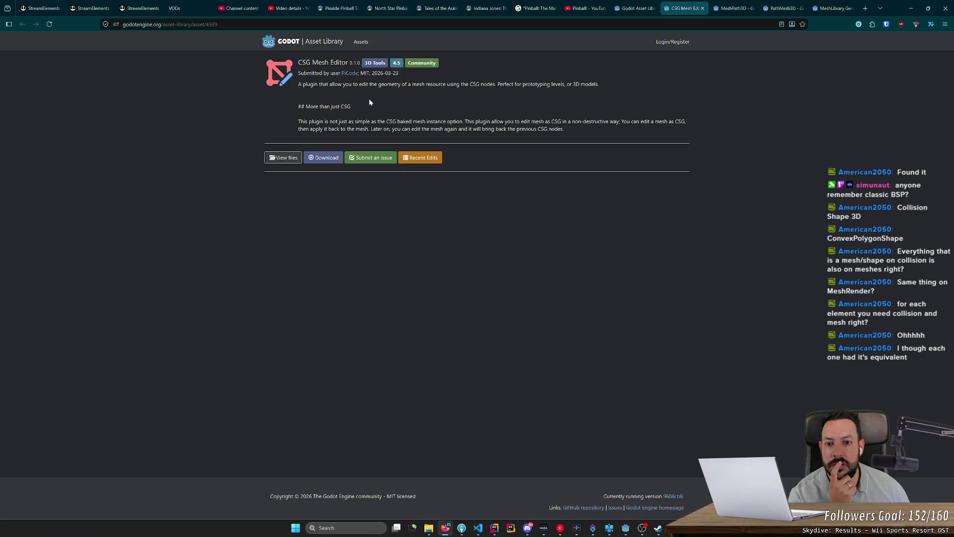
{"action": "left_click_drag", "start_coordinate": [358, 84], "coordinate": [487, 84]}
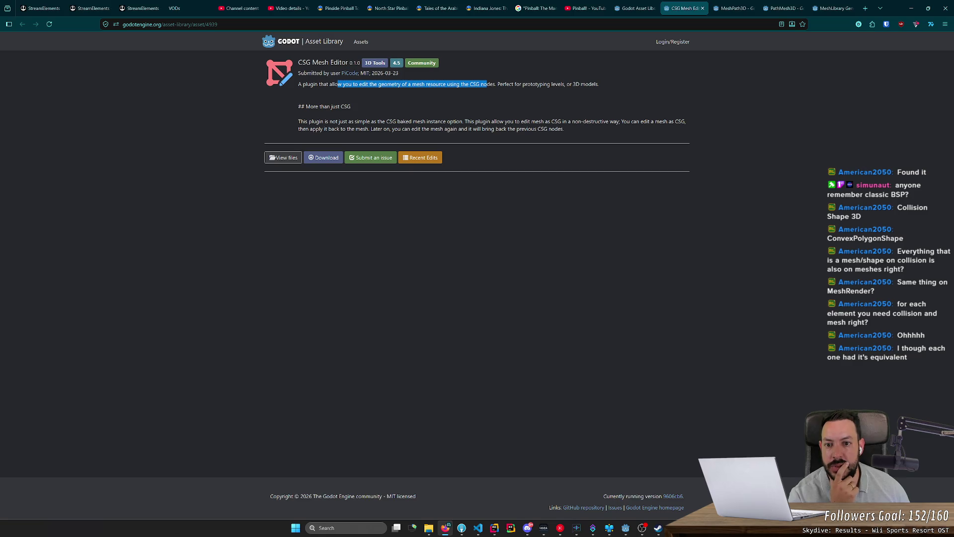
{"action": "left_click", "coordinate": [487, 84]}
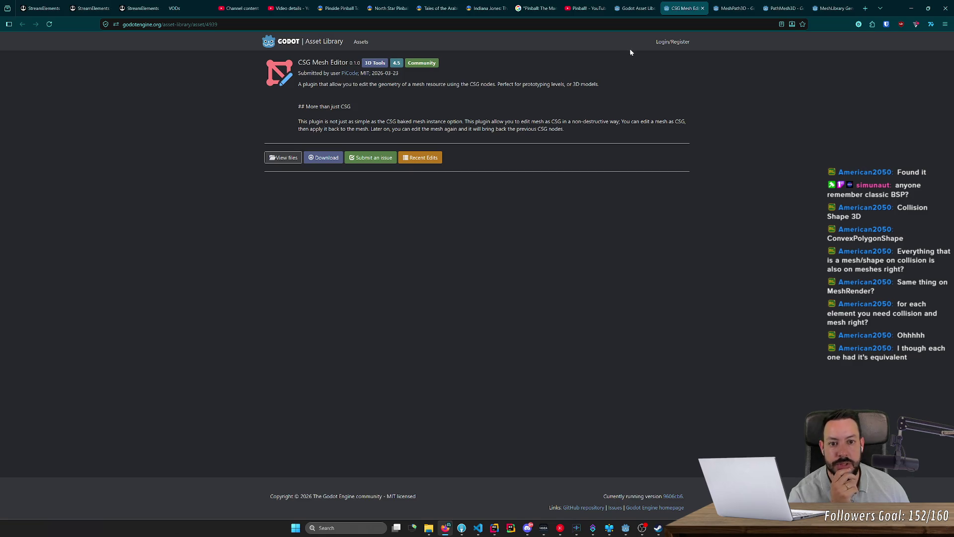
- Search the web for 'CSG godot', open the CSG docs, then minimize the browser
{"action": "mouse_move", "coordinate": [474, 84]}
{"action": "left_mouse_down"}
{"action": "mouse_move", "coordinate": [575, 48]}
{"action": "mouse_move", "coordinate": [646, 8]}
{"action": "left_mouse_up"}
{"action": "left_click", "coordinate": [98, 51]}
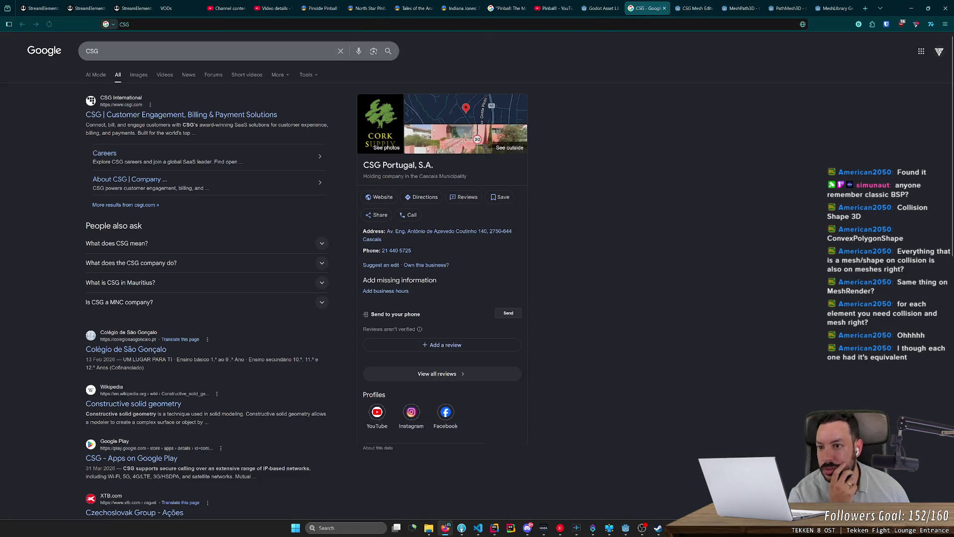
{"action": "type", "text": "b"}
{"action": "key", "text": "BackSpace"}
{"action": "type", "text": "godot"}
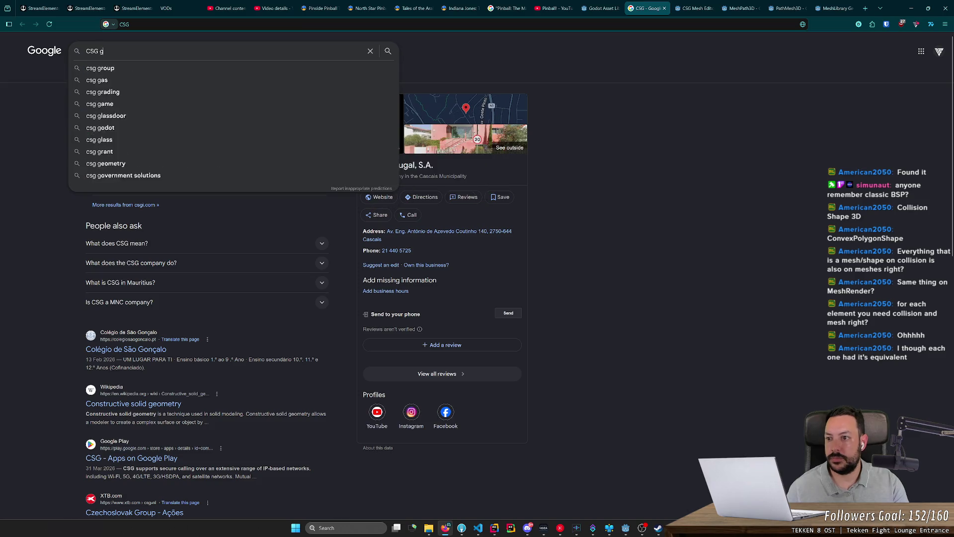
{"action": "key", "text": "Return"}
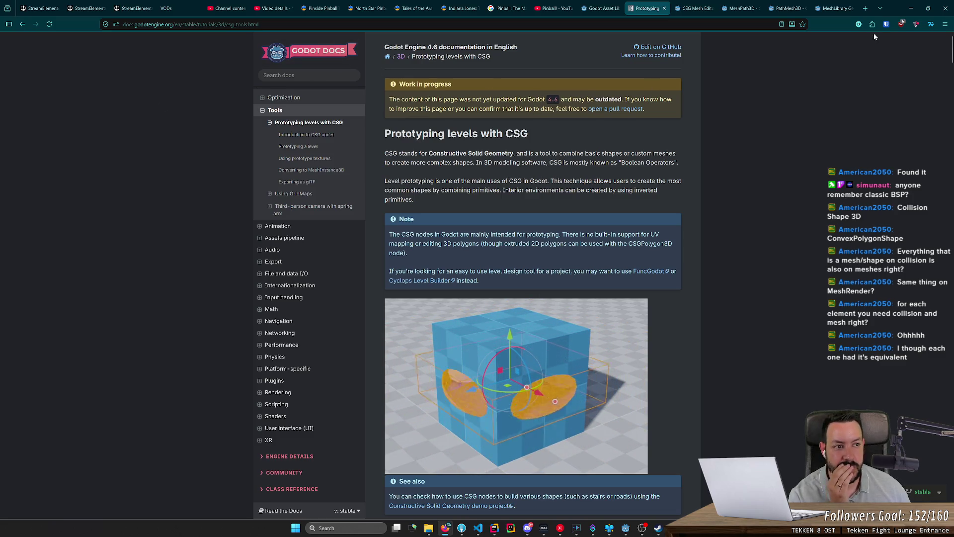
{"action": "left_click", "coordinate": [910, 8]}
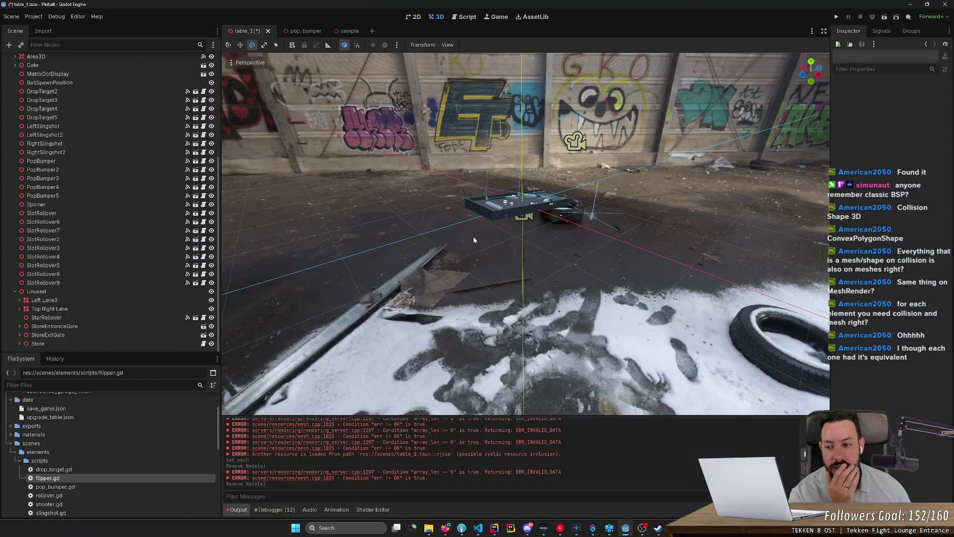
- Start a new child node under Unused filtered by 'csg', pick CSGPolygon3D, and return to the docs
{"action": "right_click", "coordinate": [80, 291]}
{"action": "left_click", "coordinate": [130, 298]}
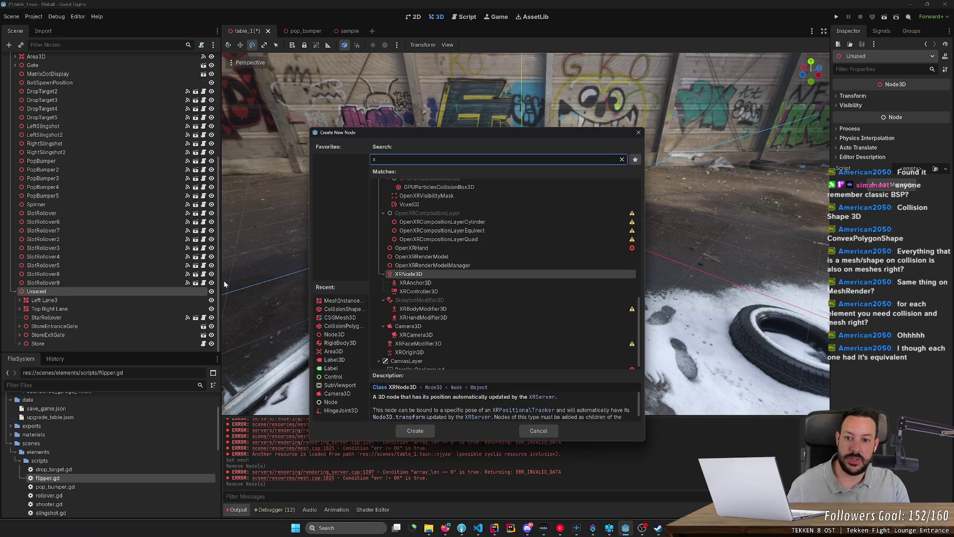
{"action": "type", "text": "csg"}
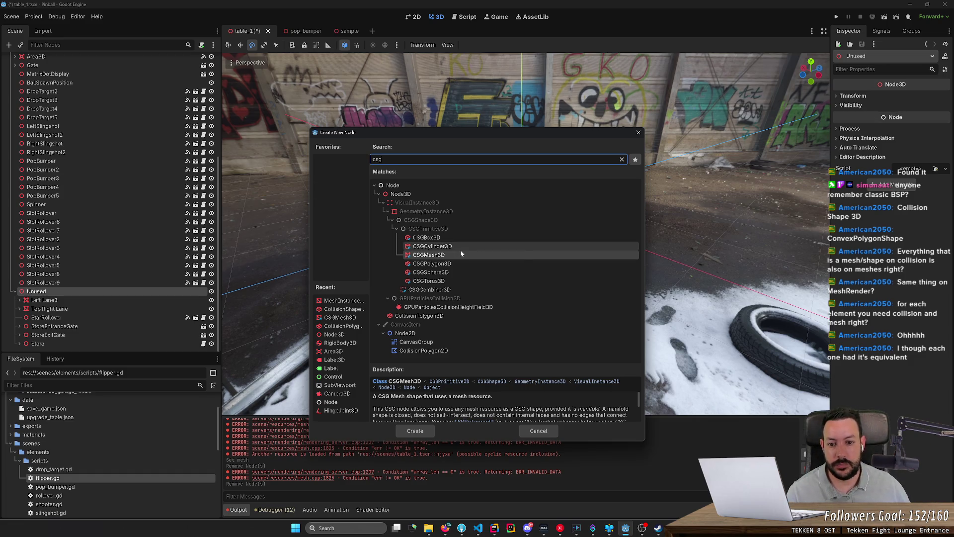
{"action": "left_click", "coordinate": [453, 264]}
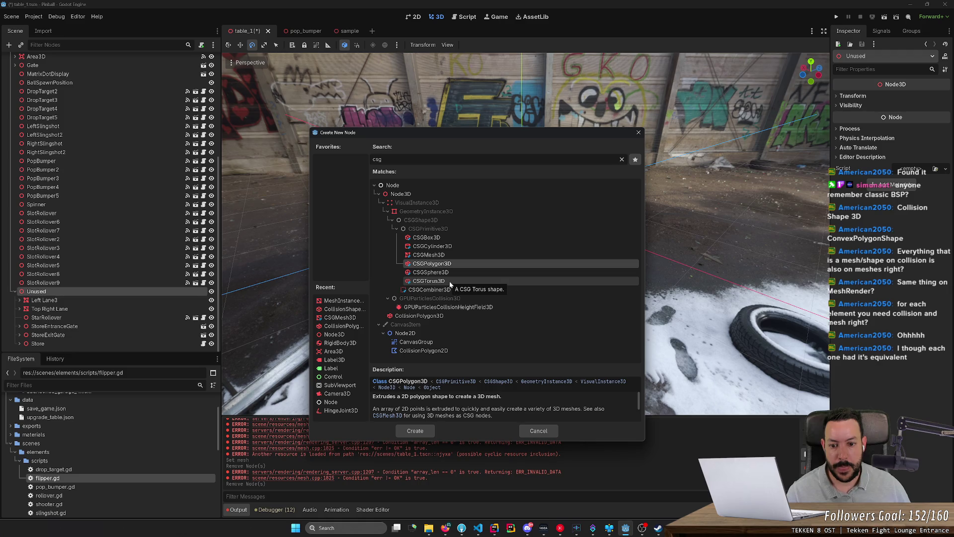
{"action": "key", "text": "alt+Tab"}
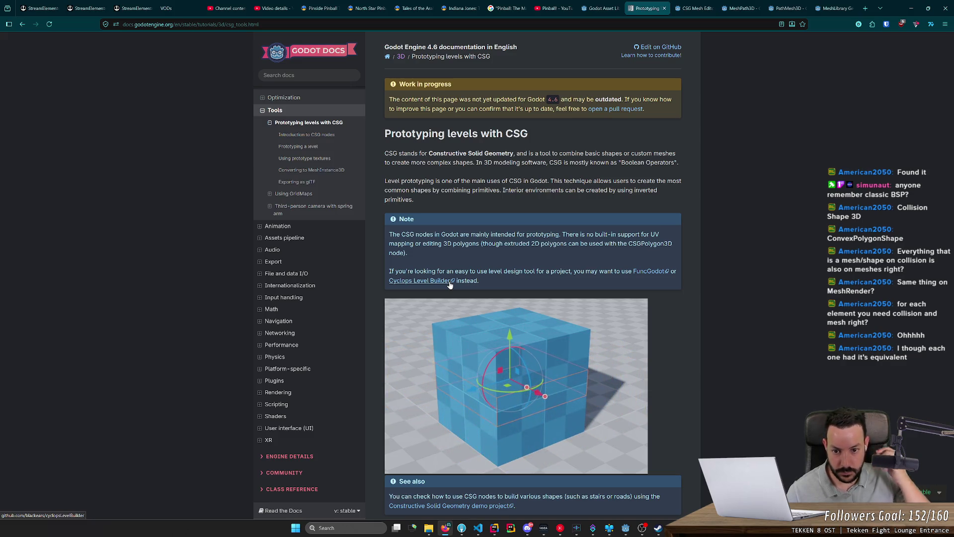
- Scroll through the CSG node types and shape examples, then create the CSGPolygon3D in Godot
{"action": "scroll", "coordinate": [450, 284], "scroll_direction": "down", "scroll_amount": 1}
{"action": "scroll", "coordinate": [450, 284], "scroll_direction": "down", "scroll_amount": 3}
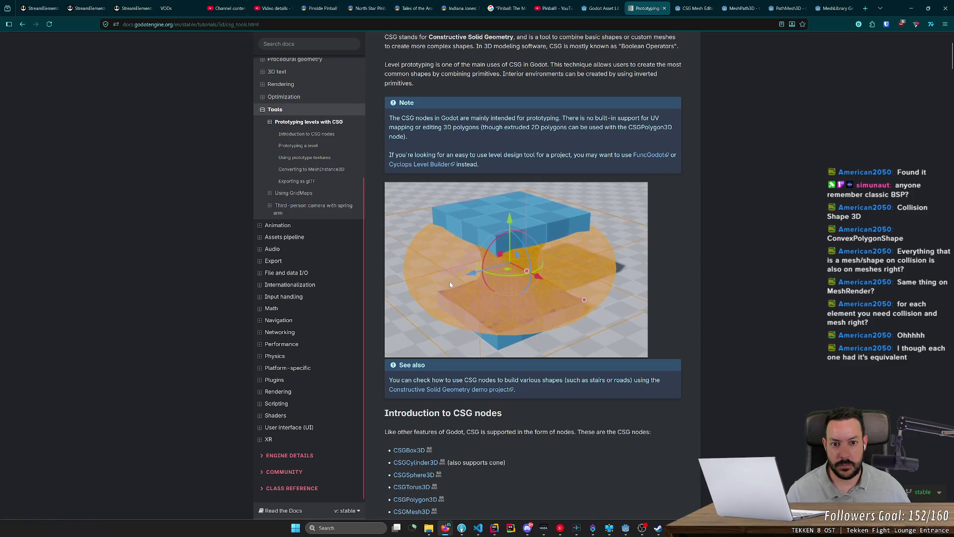
{"action": "scroll", "coordinate": [450, 284], "scroll_direction": "down", "scroll_amount": 2}
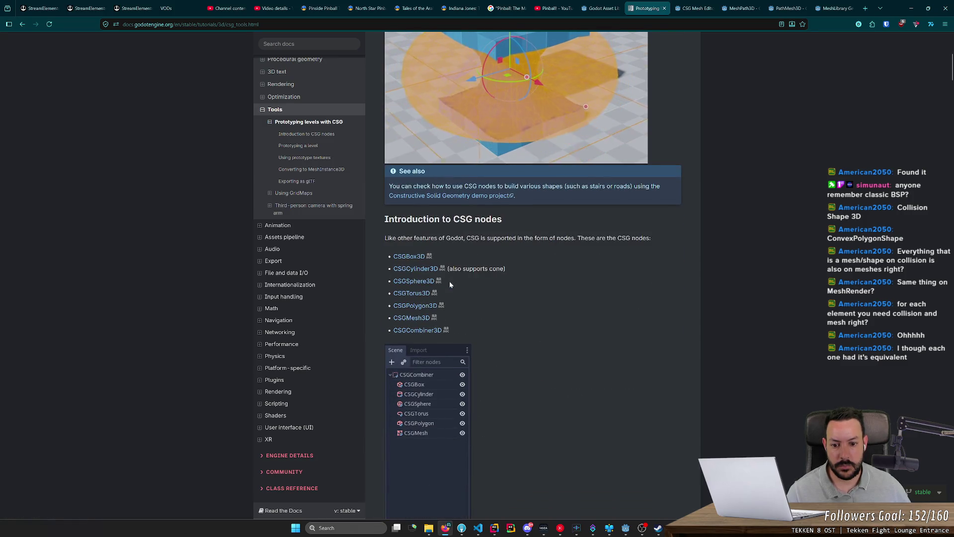
{"action": "scroll", "coordinate": [450, 284], "scroll_direction": "down", "scroll_amount": 4}
{"action": "scroll", "coordinate": [450, 285], "scroll_direction": "down", "scroll_amount": 5}
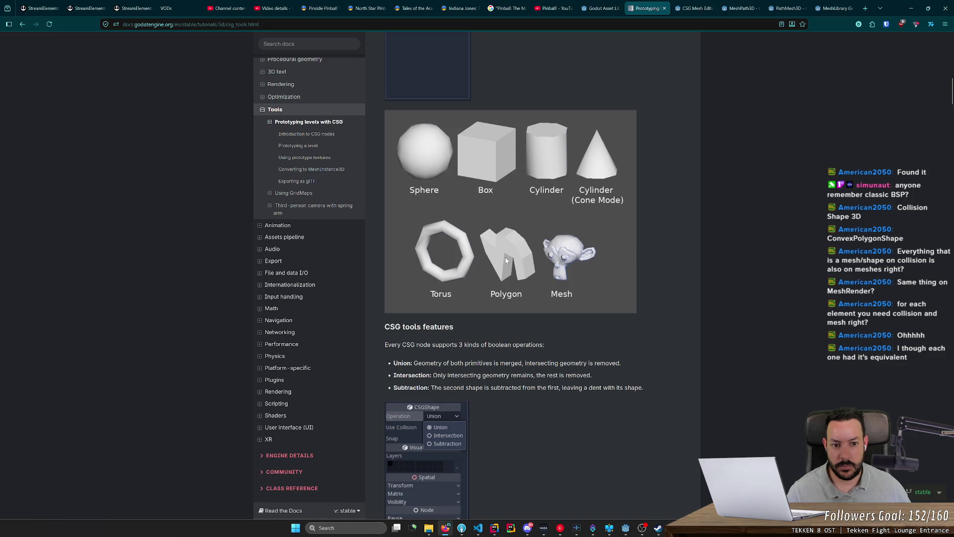
{"action": "key", "text": "alt+Tab"}
{"action": "left_click", "coordinate": [466, 266]}
- Confirm the CSGPolygon3D, expand its polygon points, and close the viewport menus after browsing them
{"action": "left_click", "coordinate": [417, 431]}
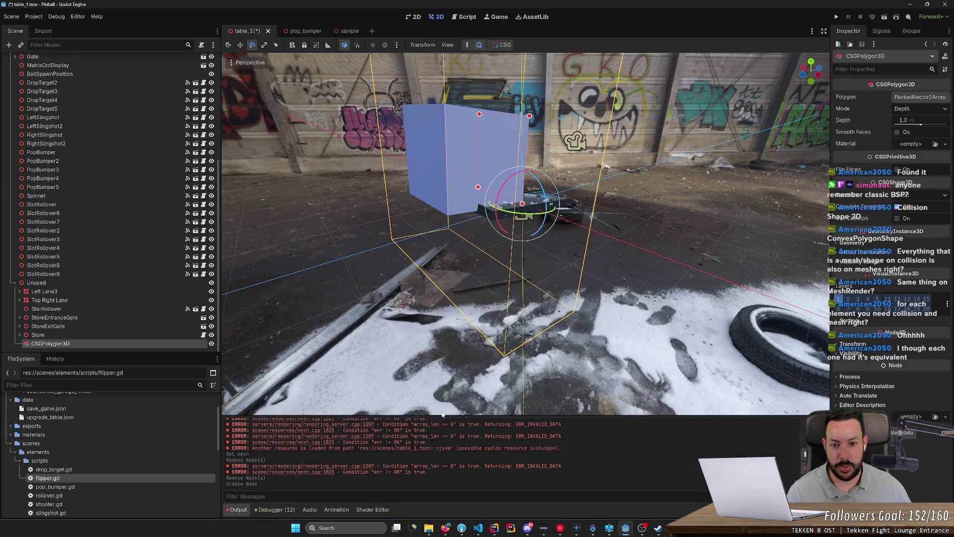
{"action": "left_click", "coordinate": [927, 99]}
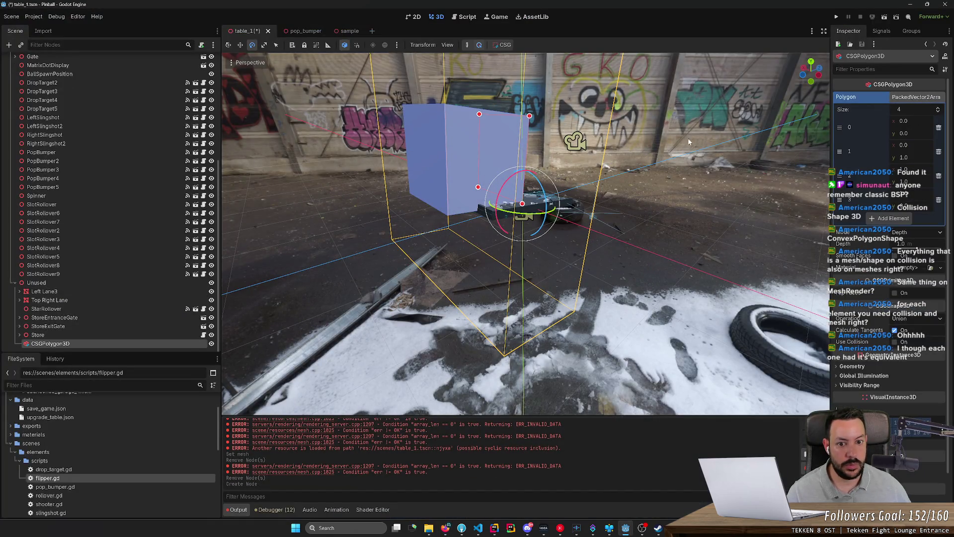
{"action": "scroll", "coordinate": [667, 139], "scroll_direction": "up", "scroll_amount": 2}
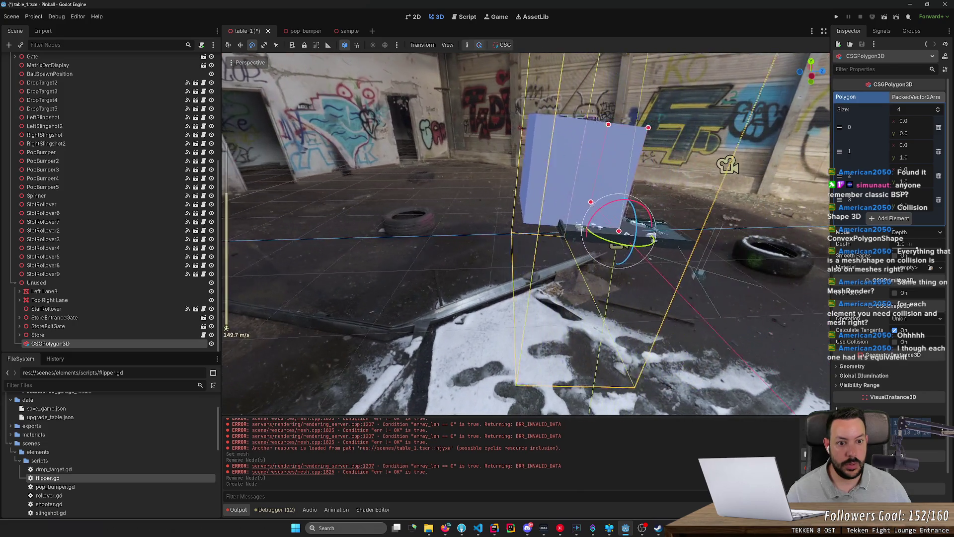
{"action": "key", "text": "w"}
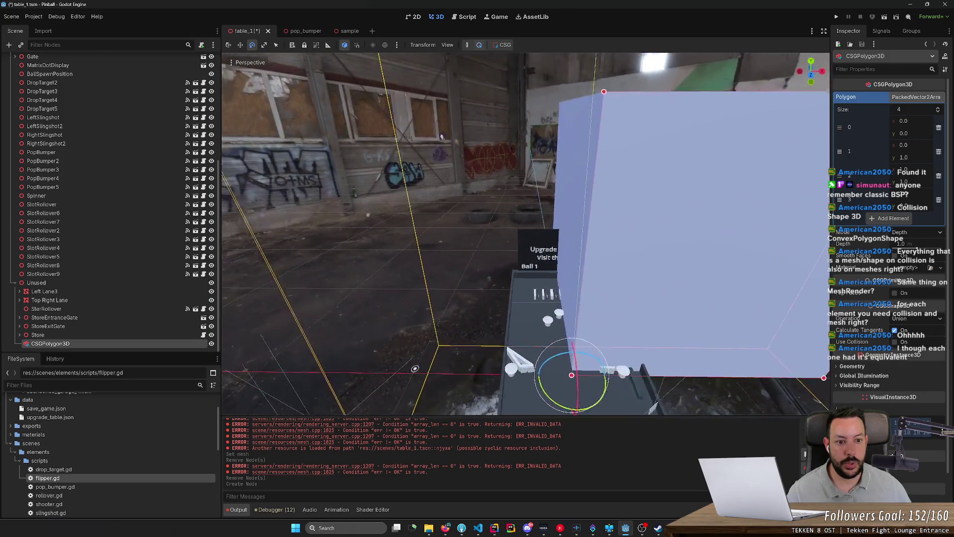
{"action": "left_click_drag", "start_coordinate": [441, 137], "coordinate": [665, 122]}
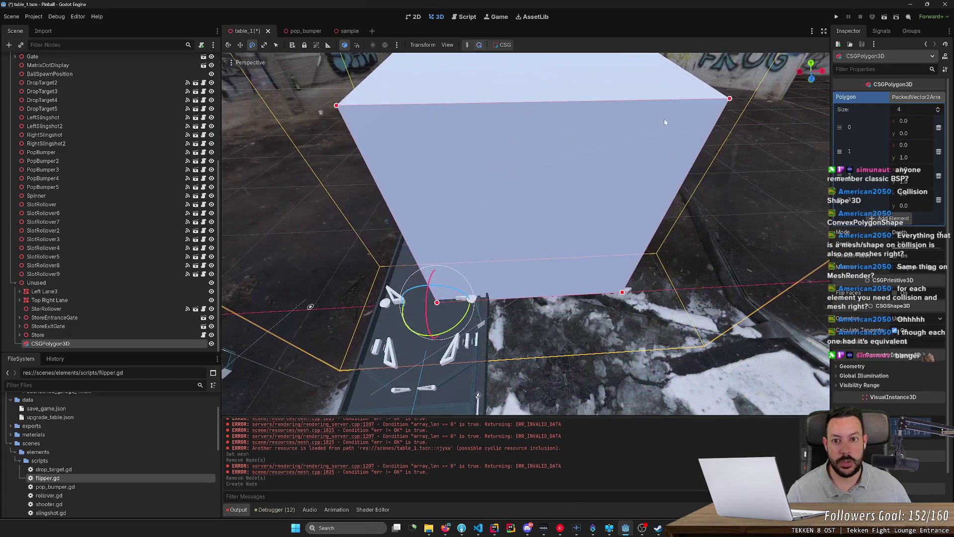
{"action": "left_click", "coordinate": [416, 45]}
{"action": "mouse_move", "coordinate": [448, 45]}
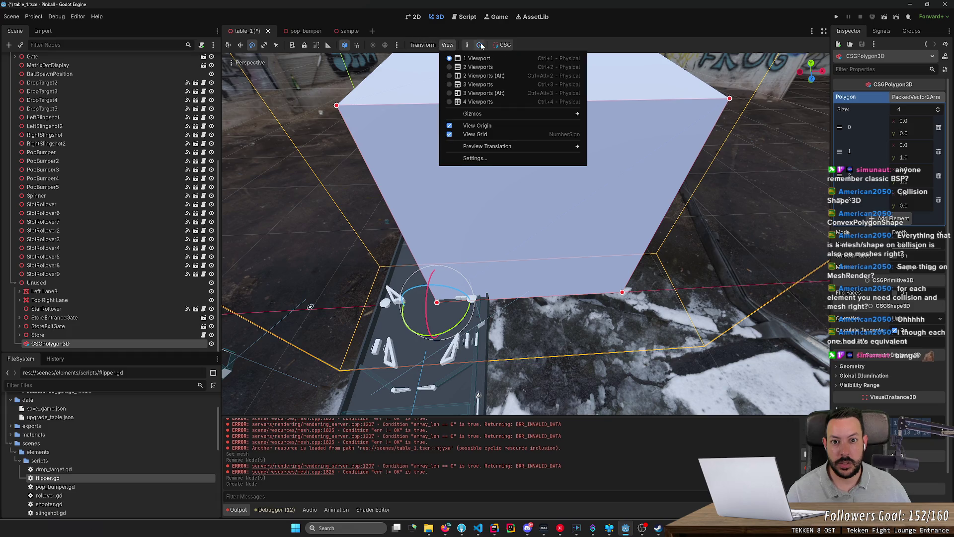
{"action": "mouse_move", "coordinate": [503, 45]}
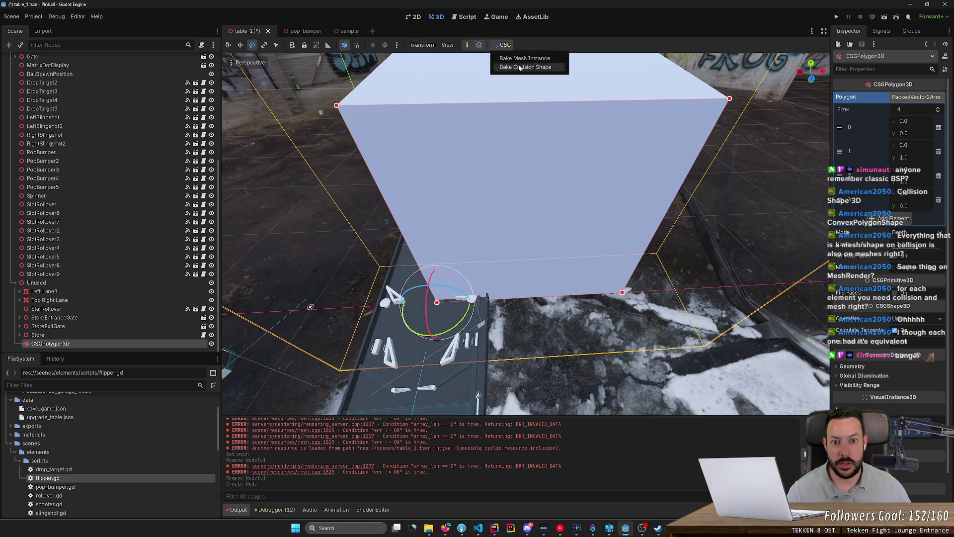
{"action": "left_click", "coordinate": [541, 40]}
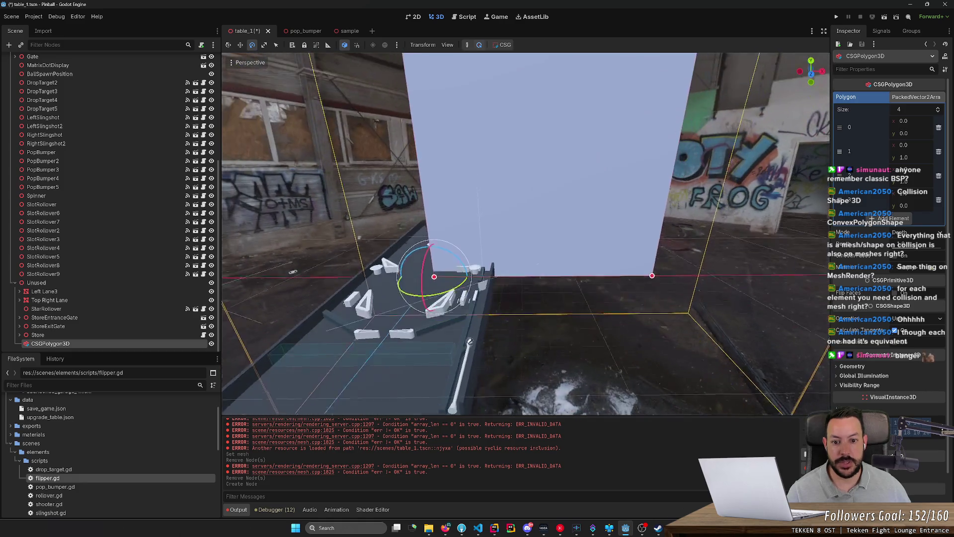
- Rotate the CSGPolygon3D flat beside the table and enable polygon point editing
{"action": "mouse_move", "coordinate": [292, 271]}
{"action": "left_mouse_down"}
{"action": "mouse_move", "coordinate": [391, 282]}
{"action": "mouse_move", "coordinate": [324, 327]}
{"action": "left_mouse_up"}
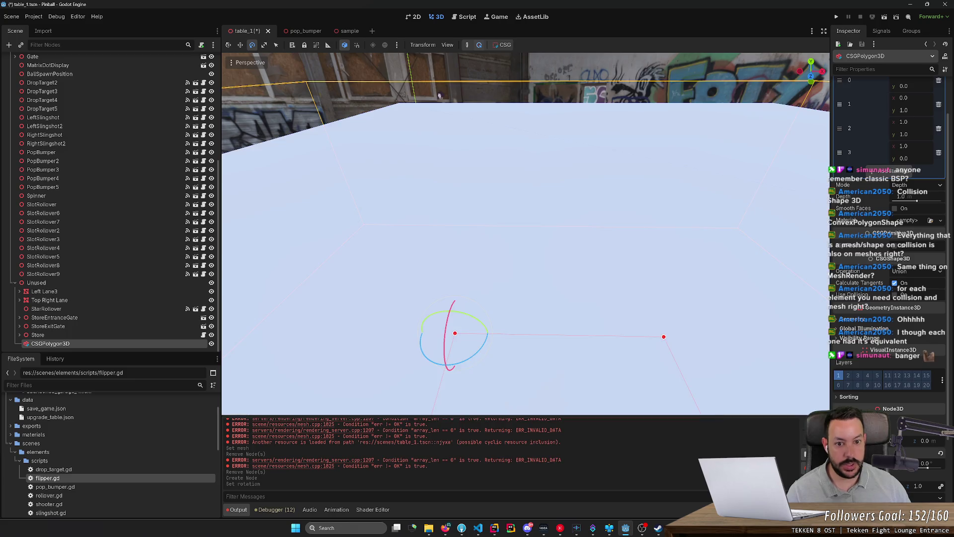
{"action": "mouse_move", "coordinate": [451, 306]}
{"action": "left_mouse_down"}
{"action": "mouse_move", "coordinate": [439, 96]}
{"action": "mouse_move", "coordinate": [451, 305]}
{"action": "mouse_move", "coordinate": [442, 248]}
{"action": "left_mouse_up"}
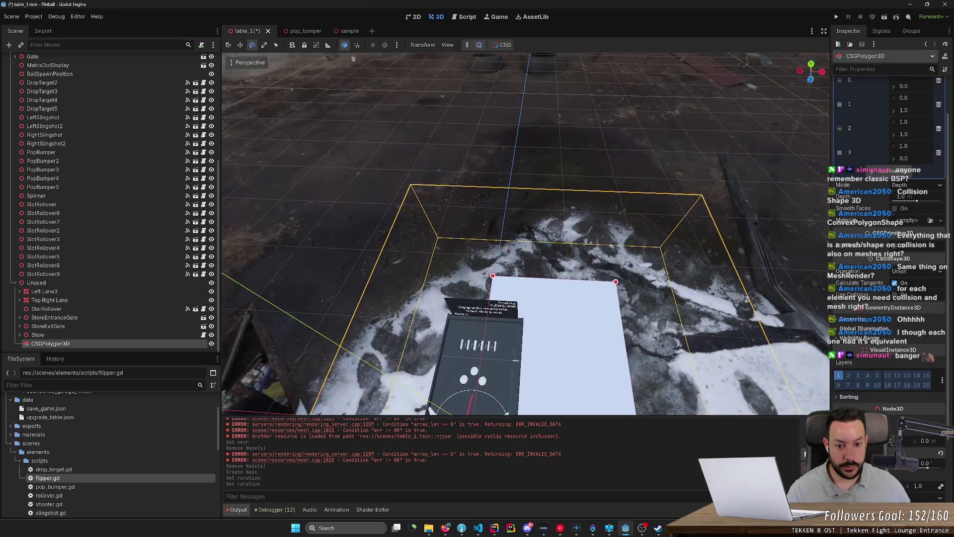
{"action": "left_click_drag", "start_coordinate": [615, 278], "coordinate": [613, 231]}
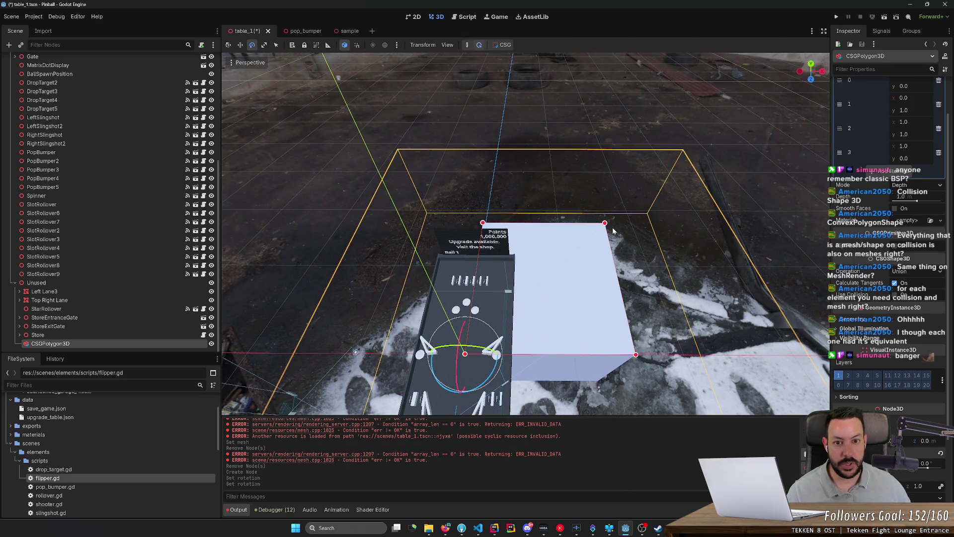
{"action": "left_click", "coordinate": [467, 45]}
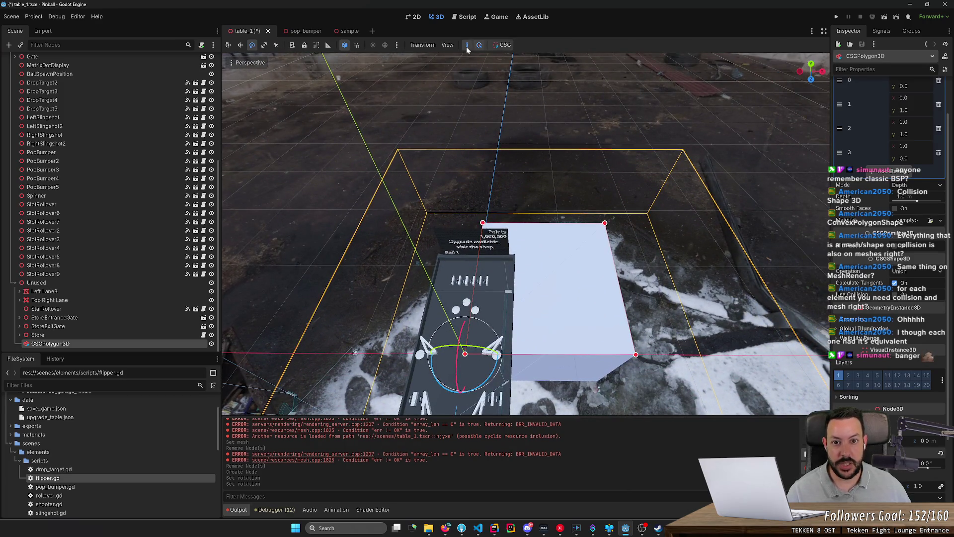
- Draw a closed polygon outline: an arc of points plus an outer corner point
{"action": "left_click", "coordinate": [559, 316]}
{"action": "left_click", "coordinate": [562, 299]}
{"action": "left_click", "coordinate": [566, 294]}
{"action": "left_click", "coordinate": [571, 289]}
{"action": "left_click", "coordinate": [575, 286]}
{"action": "left_click", "coordinate": [583, 284]}
{"action": "left_click", "coordinate": [592, 283]}
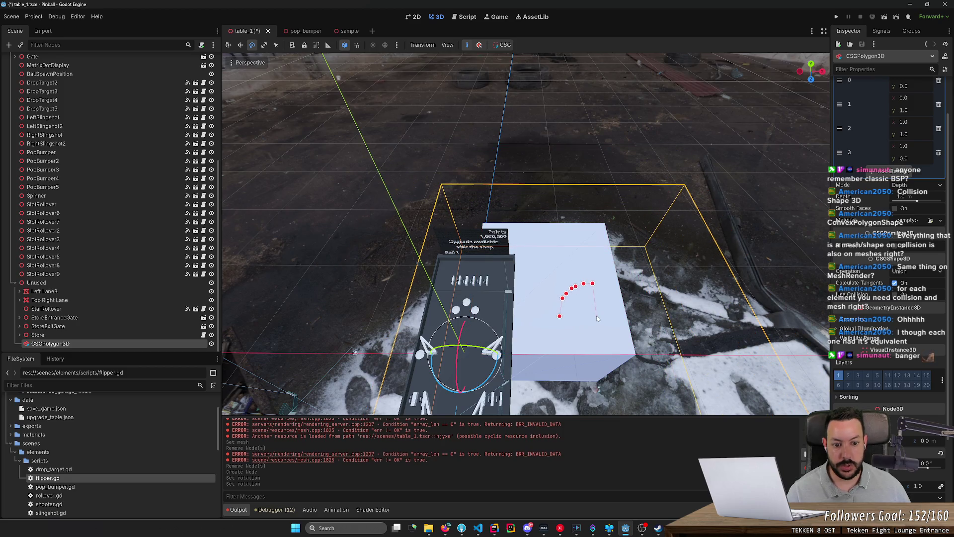
{"action": "left_click", "coordinate": [549, 283]}
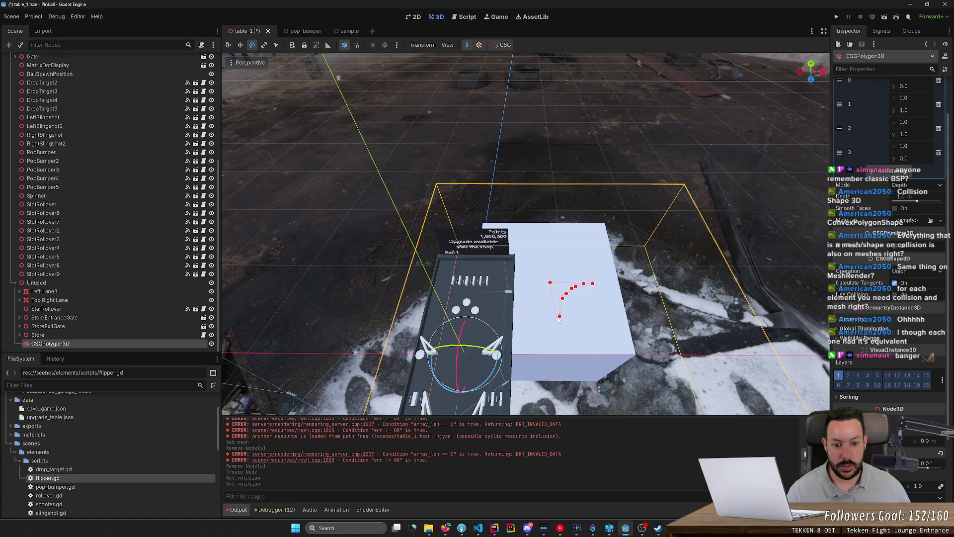
{"action": "left_click", "coordinate": [559, 316]}
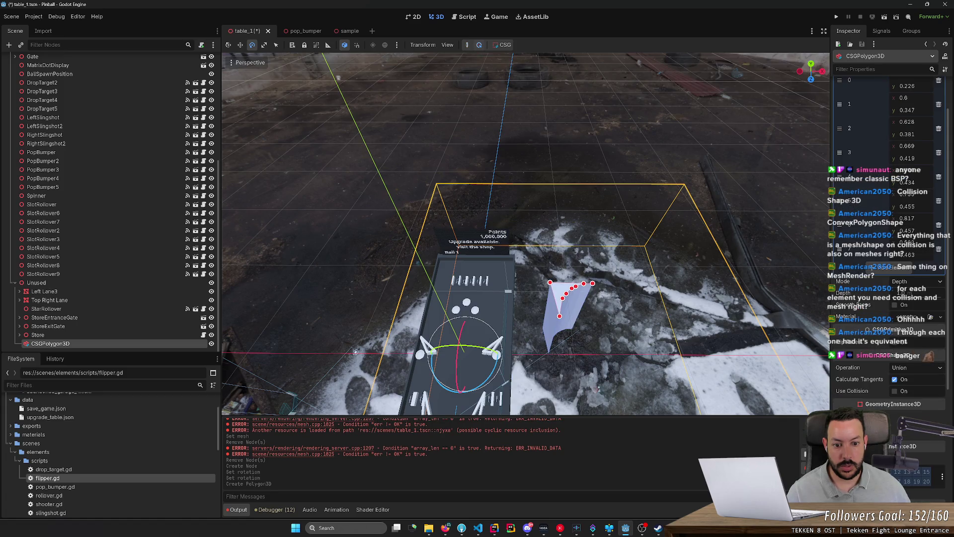
- Thin the polygon's extrusion depth to 0.03 so it becomes a slab
{"action": "left_click_drag", "start_coordinate": [355, 352], "coordinate": [451, 155]}
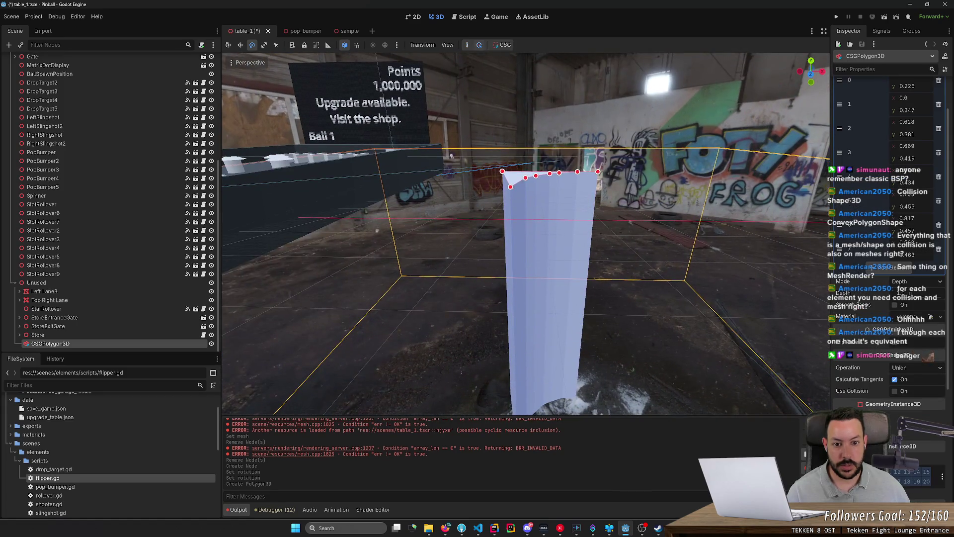
{"action": "left_click_drag", "start_coordinate": [917, 297], "coordinate": [899, 294]}
{"action": "key", "text": "w"}
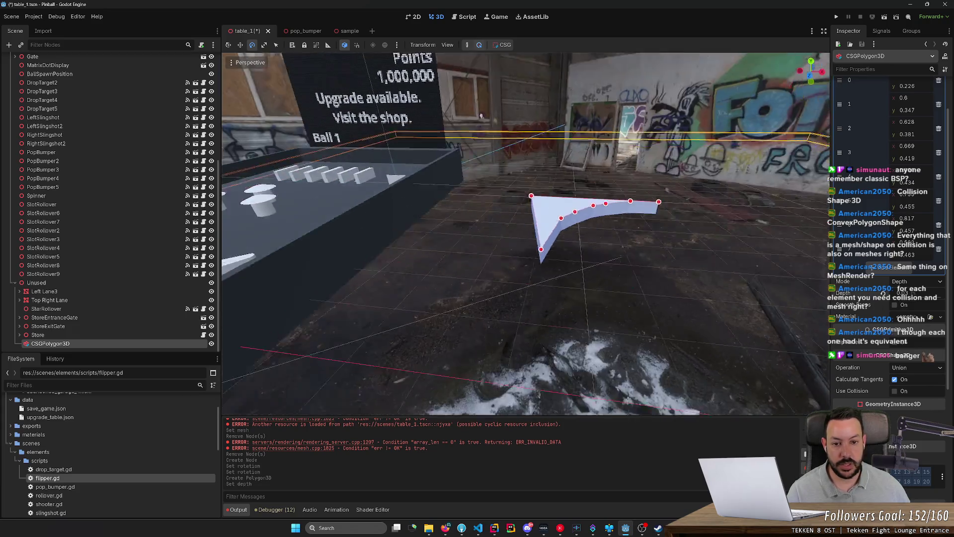
{"action": "key", "text": "s"}
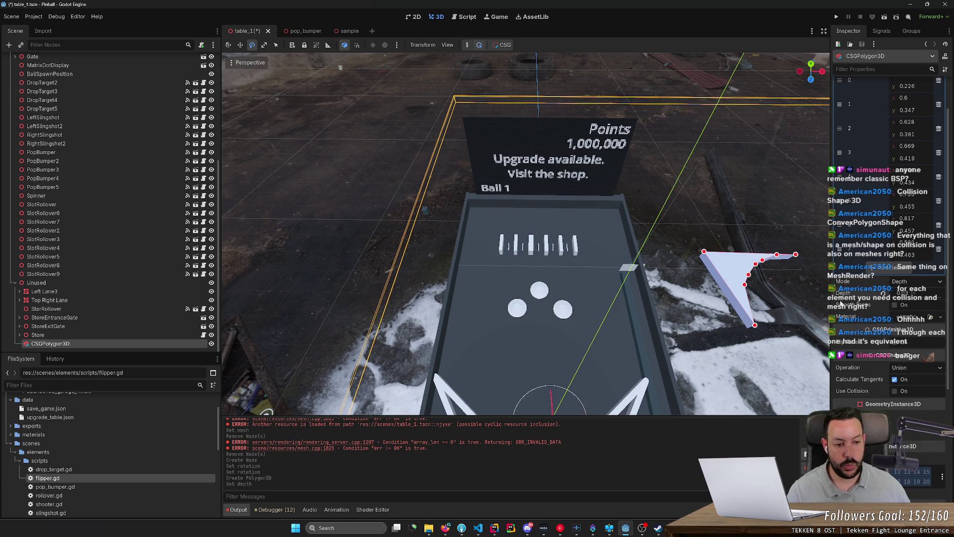
{"action": "key", "text": "w"}
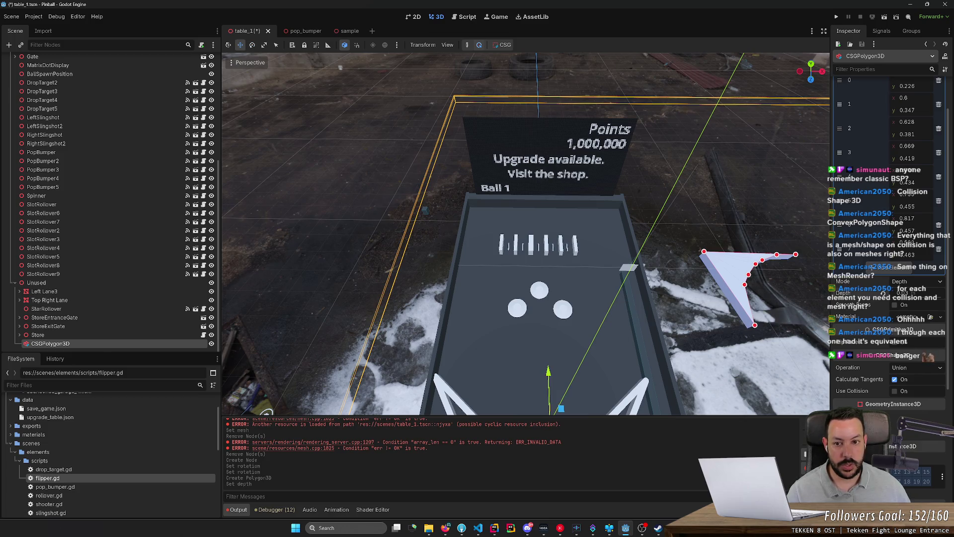
{"action": "key", "text": "s"}
- Move the curved shape beside the table and out of the Unused group
{"action": "left_click", "coordinate": [91, 336]}
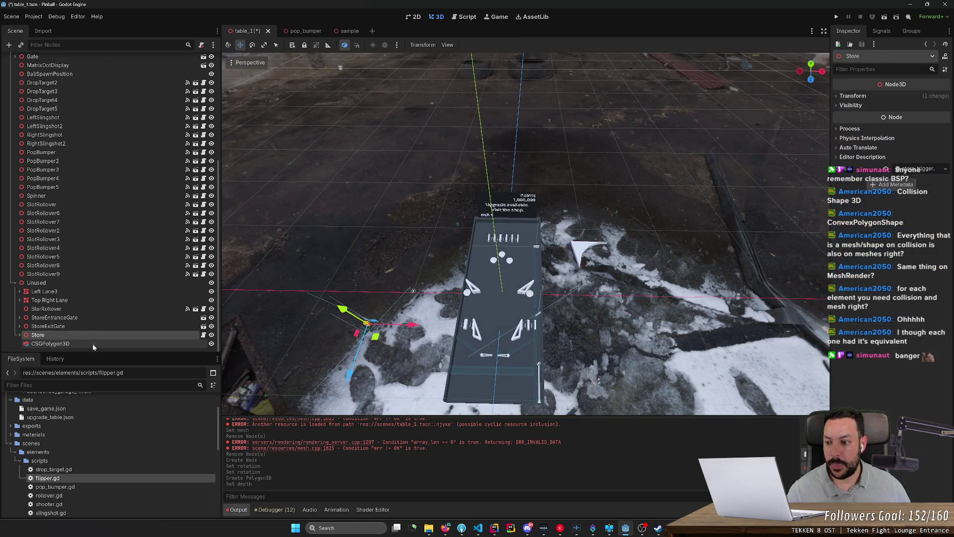
{"action": "left_click", "coordinate": [93, 345]}
{"action": "left_click_drag", "start_coordinate": [529, 297], "coordinate": [377, 295]}
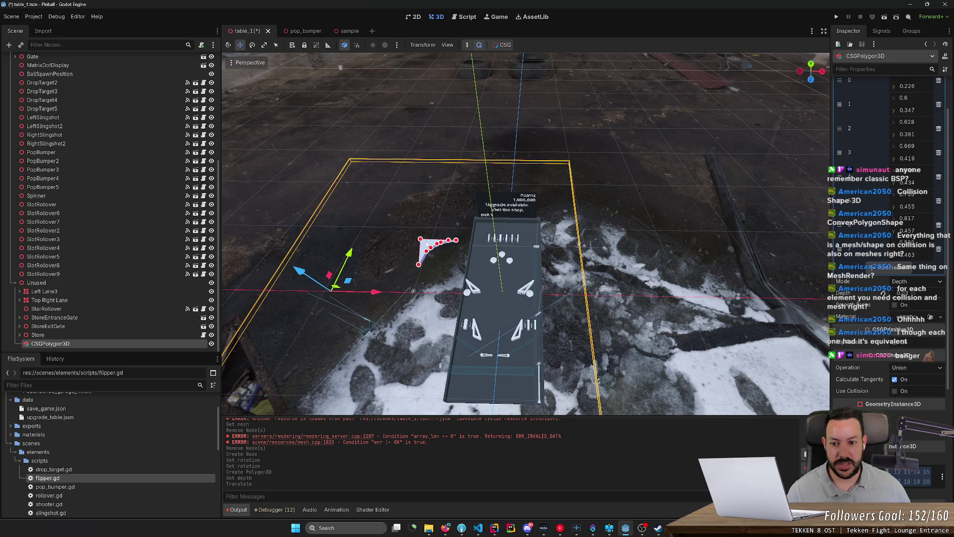
{"action": "scroll", "coordinate": [885, 198], "scroll_direction": "down", "scroll_amount": 5}
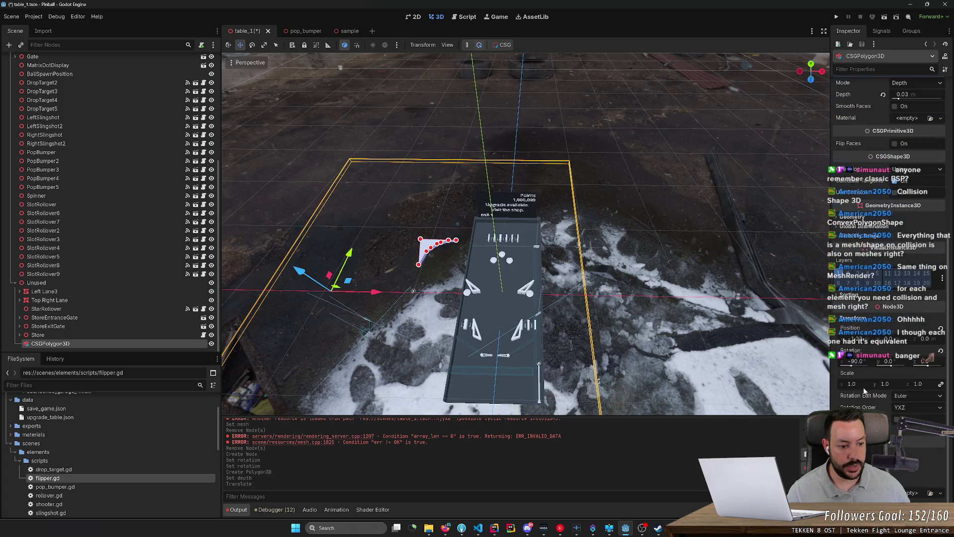
{"action": "left_click_drag", "start_coordinate": [88, 297], "coordinate": [76, 278]}
{"action": "double_click", "coordinate": [80, 282]}
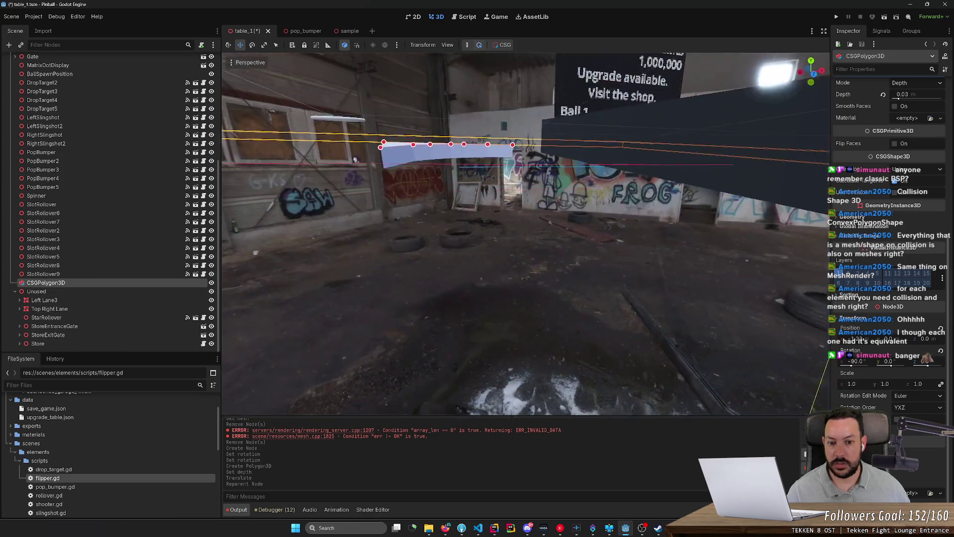
{"action": "left_click_drag", "start_coordinate": [355, 160], "coordinate": [435, 287]}
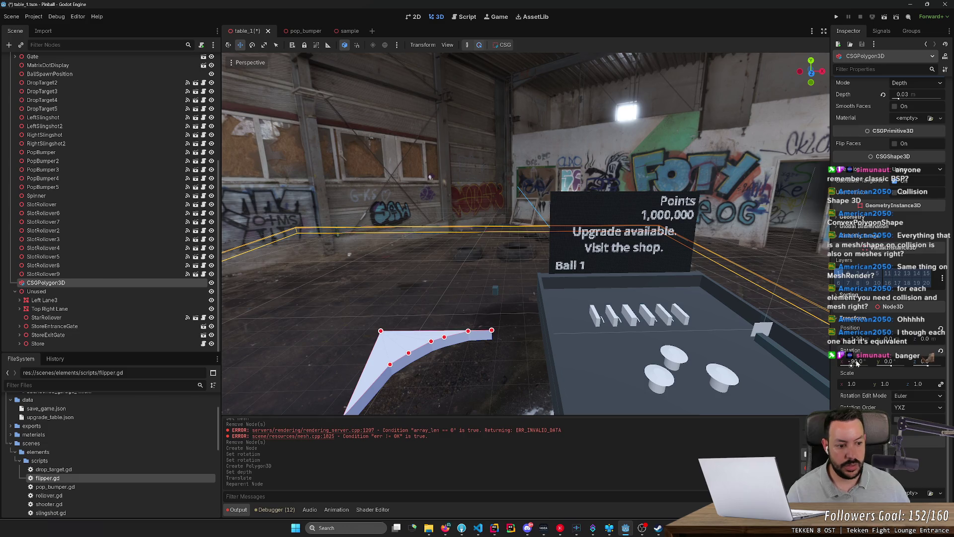
- Set the curved shape's X rotation to -90 so it lies flat
{"action": "type", "text": "0"}
{"action": "key", "text": "Return"}
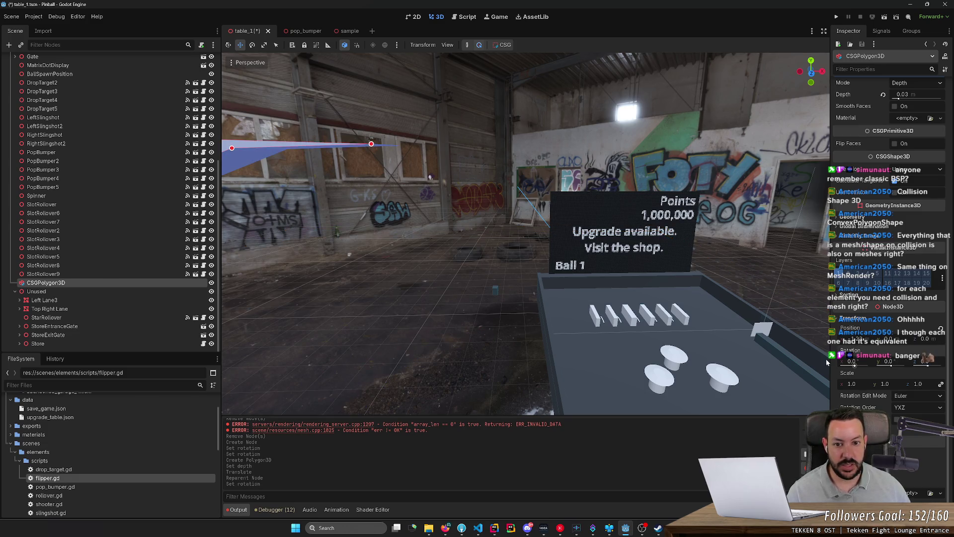
{"action": "key", "text": "f"}
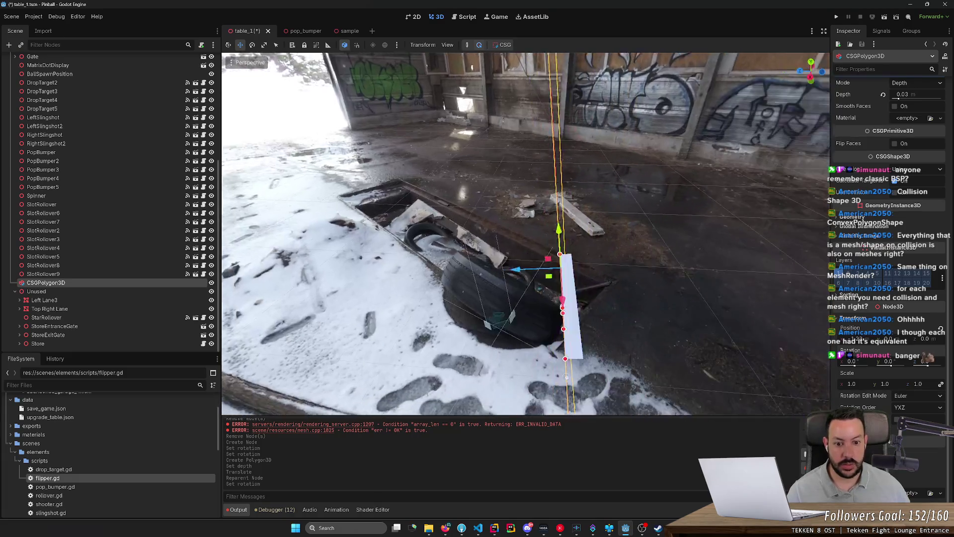
{"action": "scroll", "coordinate": [634, 326], "scroll_direction": "down", "scroll_amount": 5}
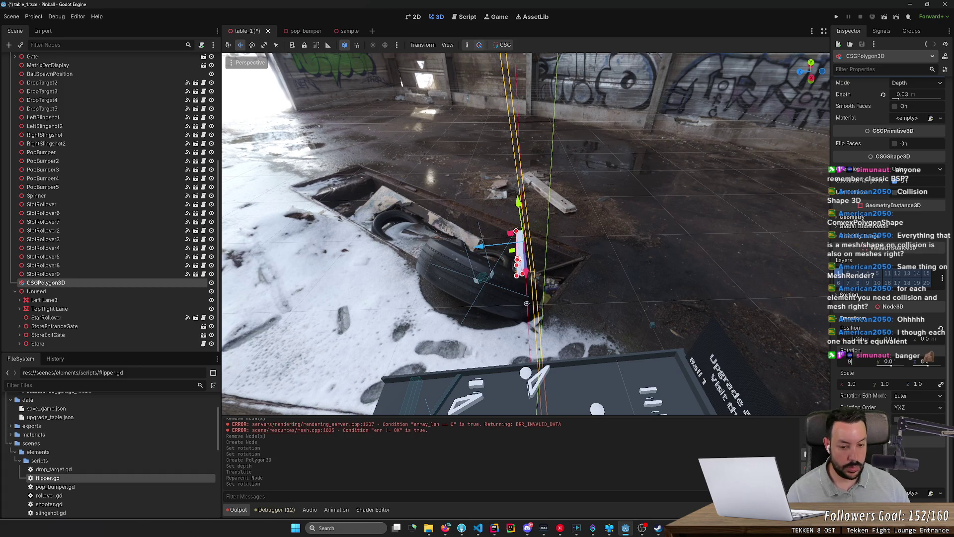
{"action": "type", "text": "0"}
{"action": "key", "text": "Return"}
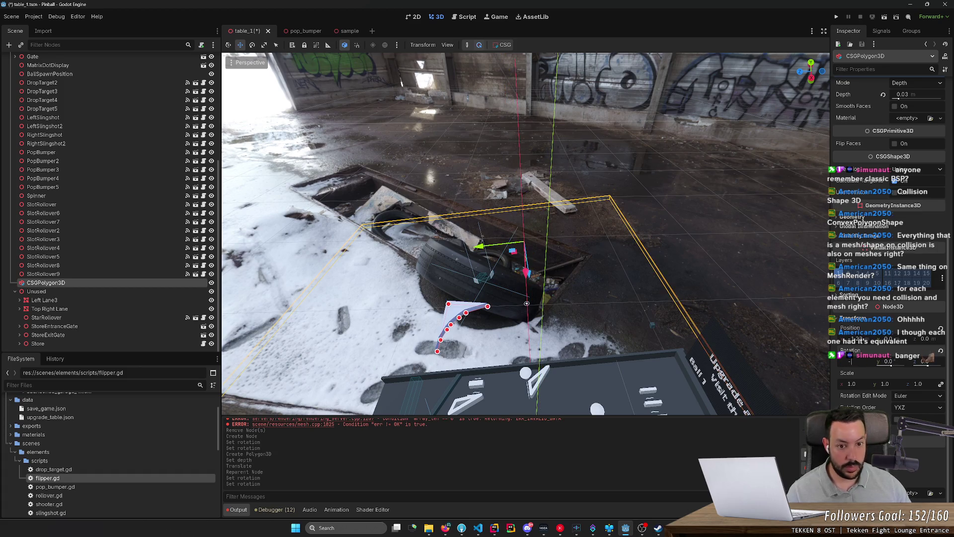
{"action": "type", "text": "90"}
{"action": "key", "text": "Return"}
- Move the flat curved shape into the table's top-left corner
{"action": "left_click_drag", "start_coordinate": [689, 341], "coordinate": [677, 341]}
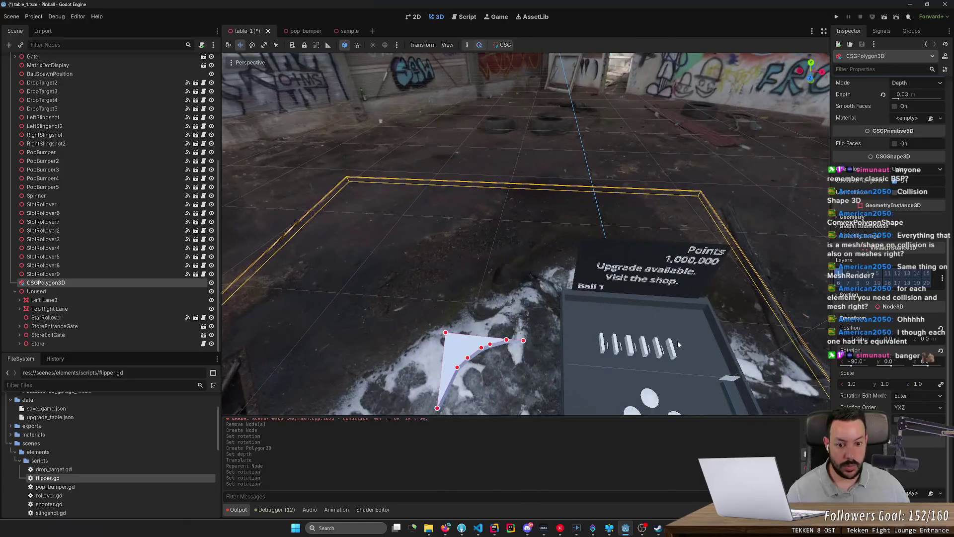
{"action": "scroll", "coordinate": [528, 357], "scroll_direction": "down", "scroll_amount": 3}
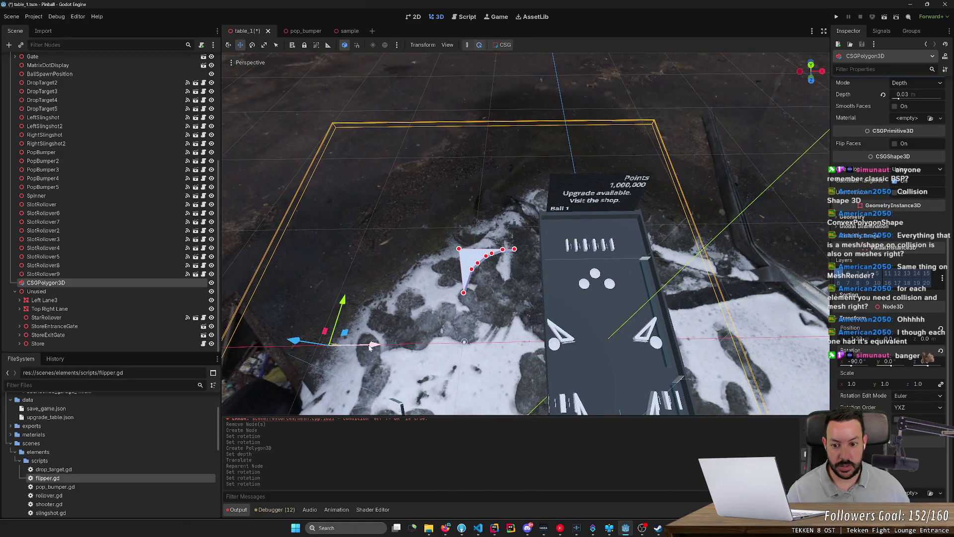
{"action": "mouse_move", "coordinate": [370, 346]}
{"action": "left_mouse_down"}
{"action": "mouse_move", "coordinate": [417, 342]}
{"action": "mouse_move", "coordinate": [406, 336]}
{"action": "left_mouse_up"}
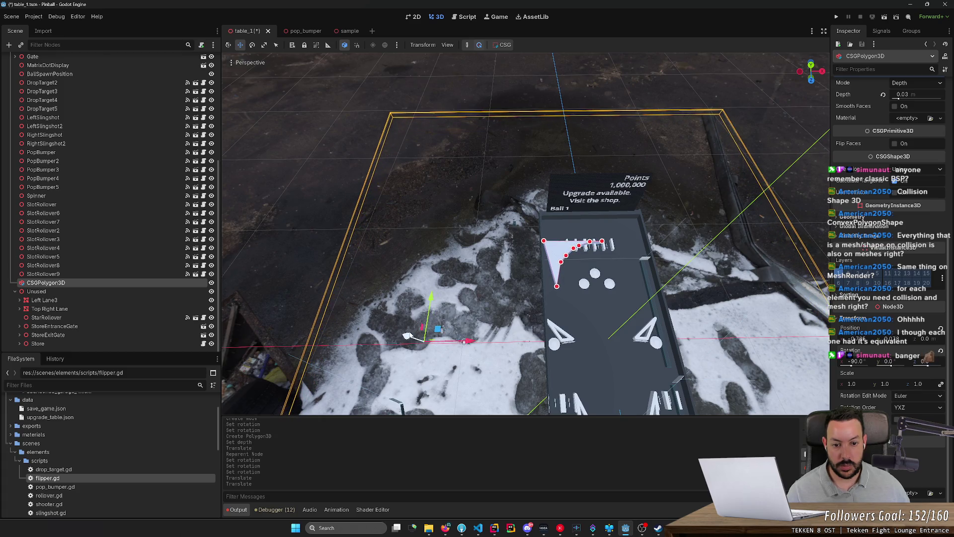
{"action": "scroll", "coordinate": [406, 336], "scroll_direction": "up", "scroll_amount": 5}
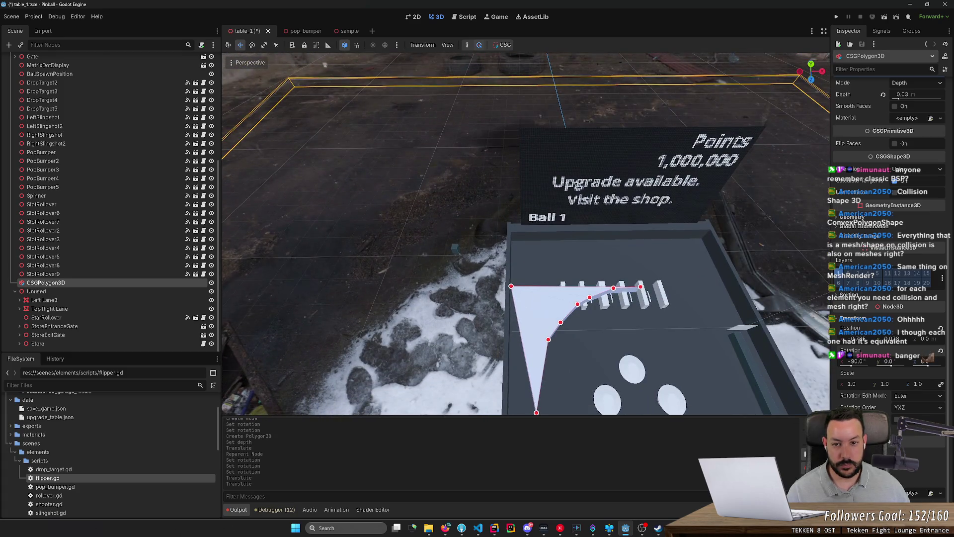
- Trace the outline along the table's top-left corner curve and top edge, then close it
{"action": "left_click", "coordinate": [511, 240]}
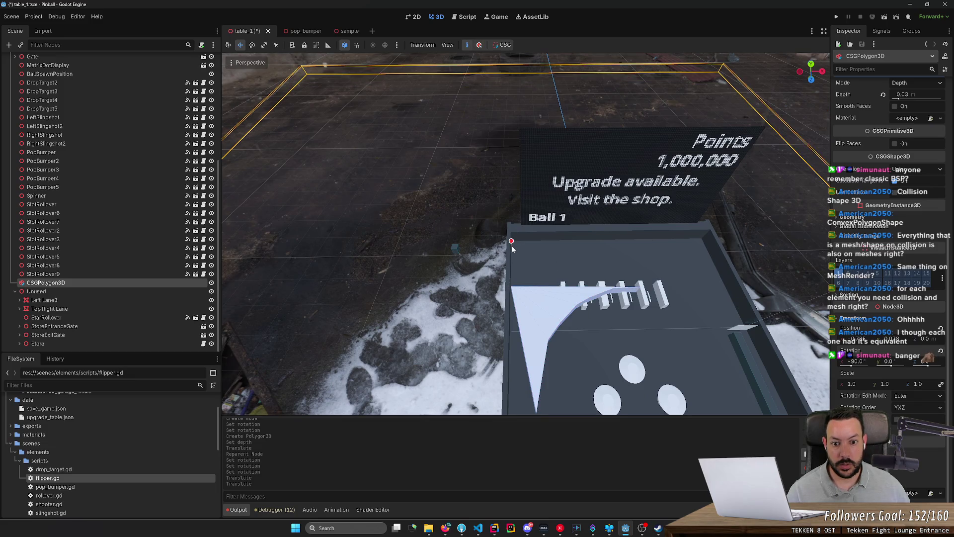
{"action": "left_click", "coordinate": [511, 282]}
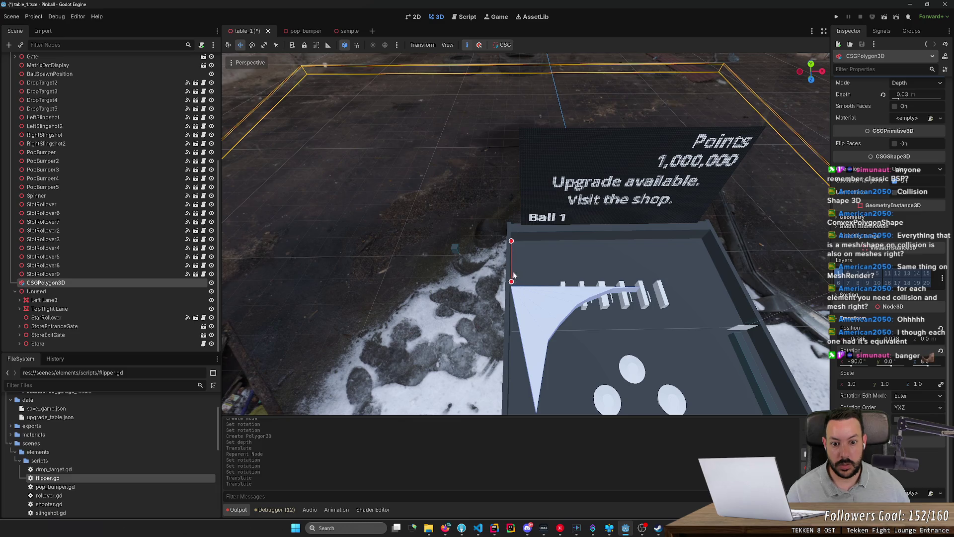
{"action": "left_click", "coordinate": [513, 272]}
{"action": "left_click", "coordinate": [514, 264]}
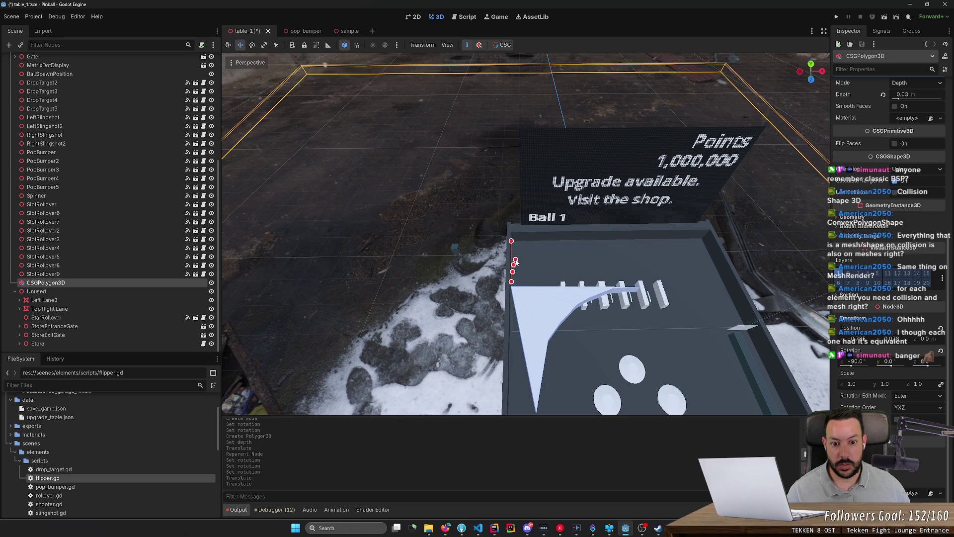
{"action": "left_click", "coordinate": [516, 259]}
{"action": "left_click", "coordinate": [519, 255]}
{"action": "left_click", "coordinate": [525, 249]}
{"action": "left_click", "coordinate": [531, 244]}
{"action": "left_click", "coordinate": [541, 241]}
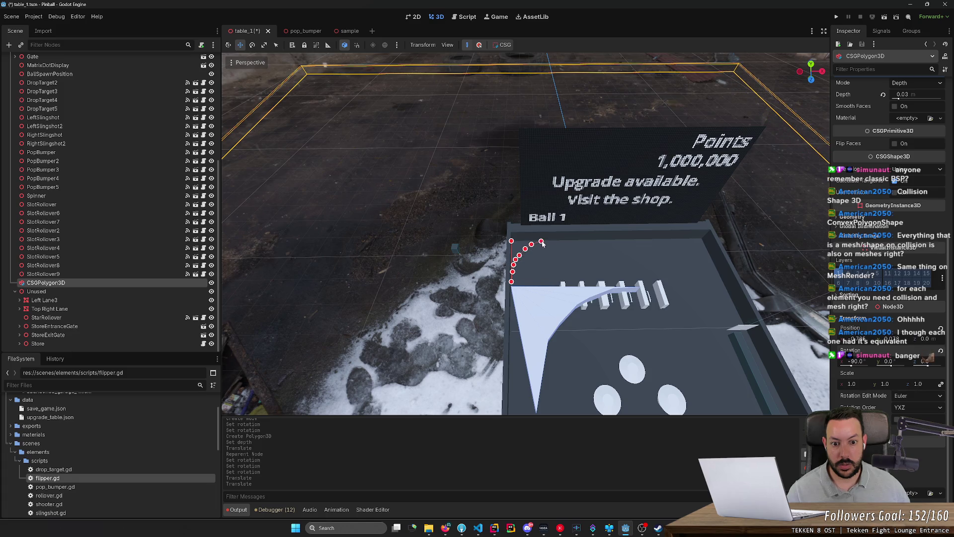
{"action": "left_click", "coordinate": [558, 240]}
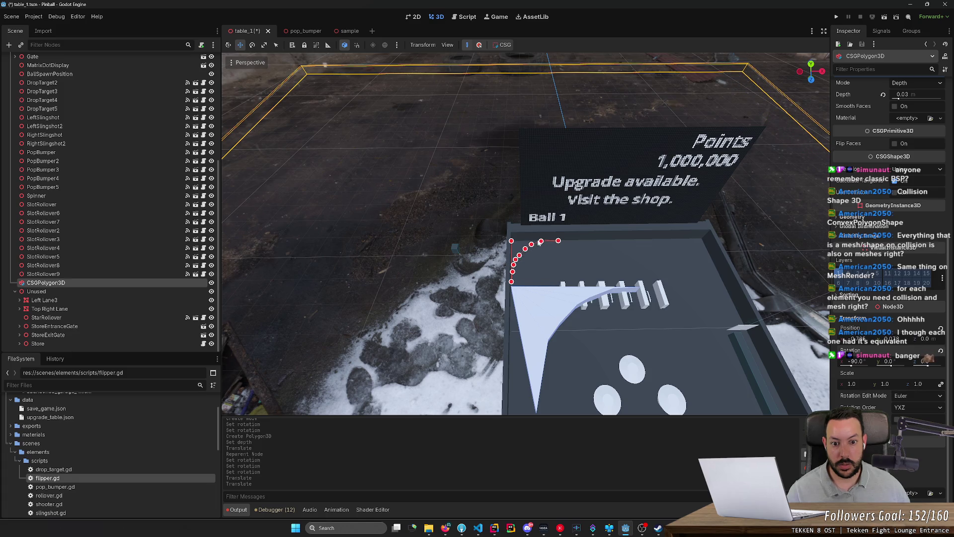
{"action": "left_click", "coordinate": [512, 242]}
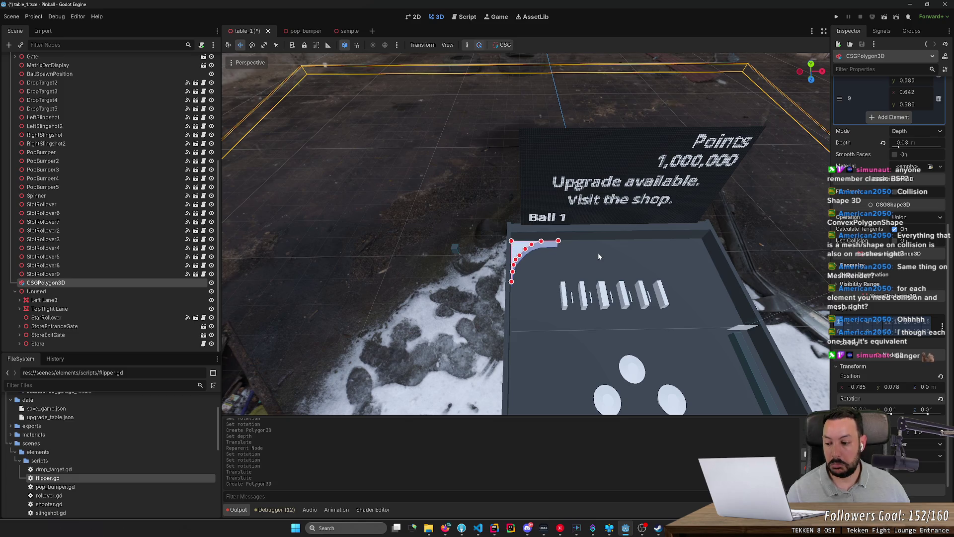
- Reselect the corner polygon and nudge it slightly along z
{"action": "left_click", "coordinate": [458, 251]}
{"action": "scroll", "coordinate": [493, 255], "scroll_direction": "up", "scroll_amount": 5}
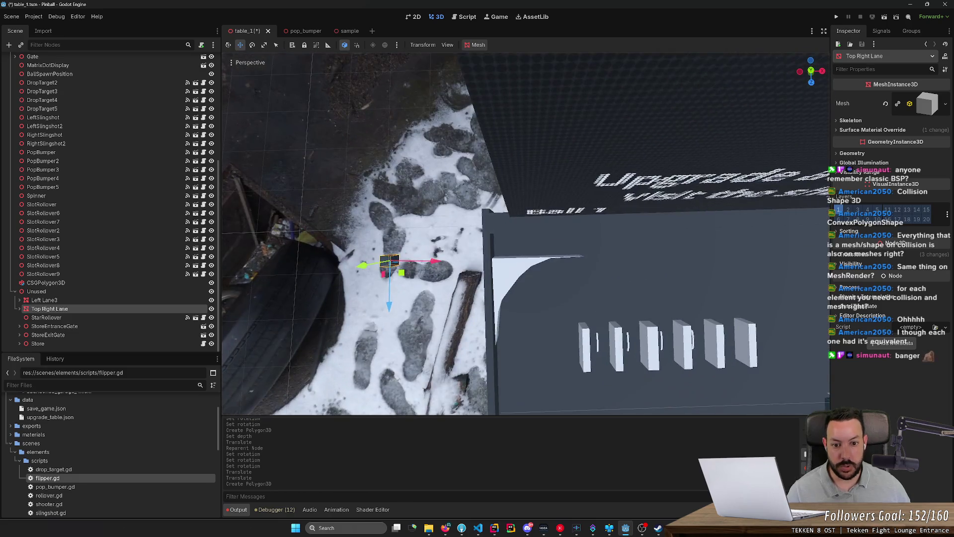
{"action": "left_click", "coordinate": [495, 231]}
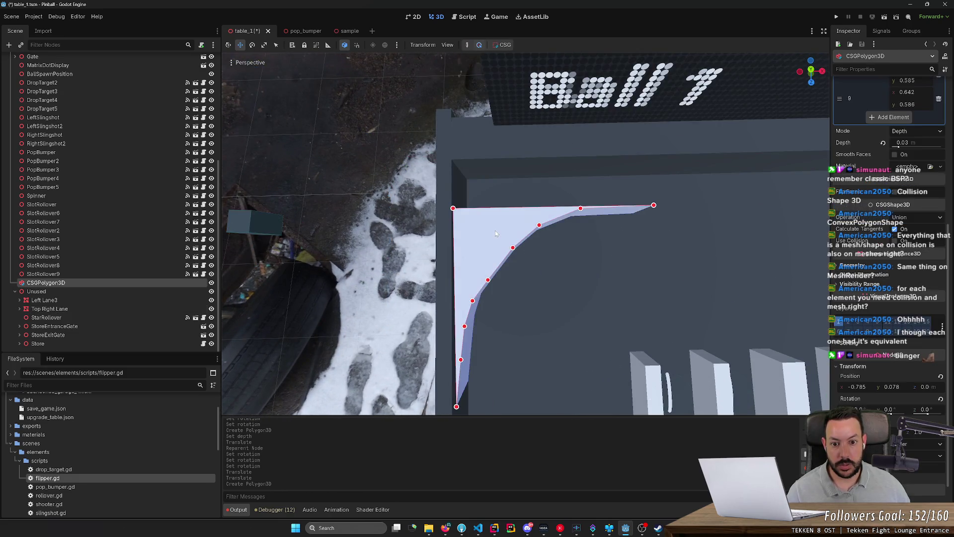
{"action": "scroll", "coordinate": [502, 267], "scroll_direction": "down", "scroll_amount": 3}
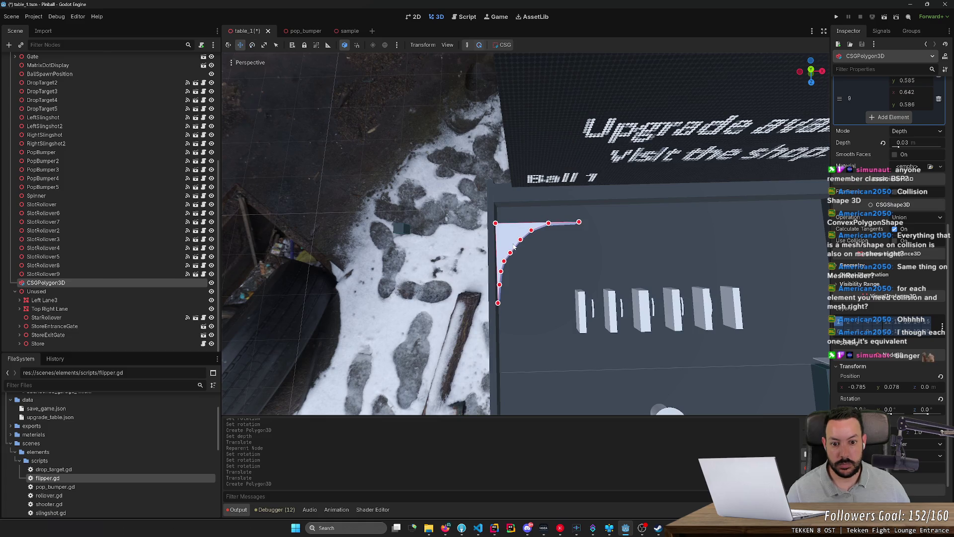
{"action": "key", "text": "e"}
{"action": "scroll", "coordinate": [419, 319], "scroll_direction": "down", "scroll_amount": 5}
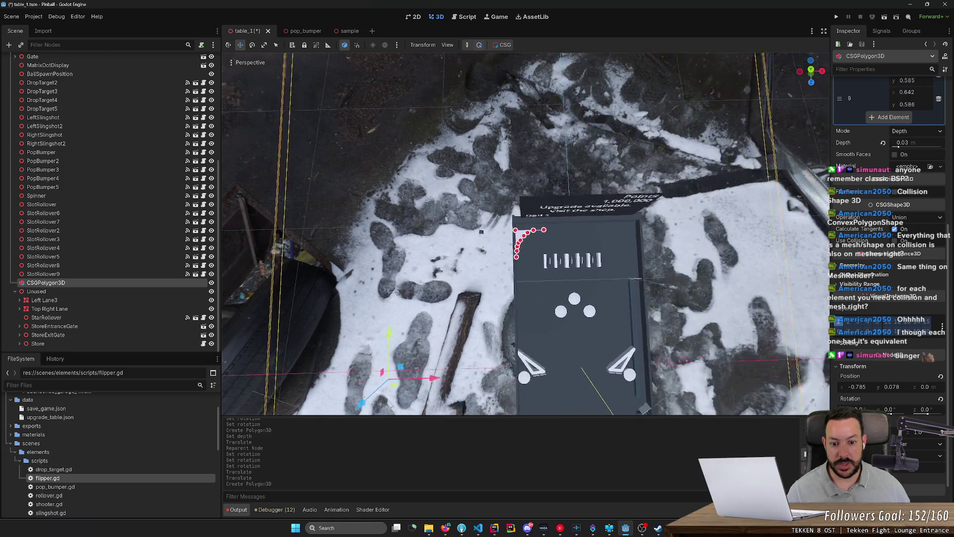
{"action": "left_click_drag", "start_coordinate": [396, 313], "coordinate": [450, 351]}
{"action": "left_click", "coordinate": [449, 351]}
- Lower the corner piece onto the table and fine-tune it to -0.791, 0.065, -0.033
{"action": "scroll", "coordinate": [525, 234], "scroll_direction": "up", "scroll_amount": 10}
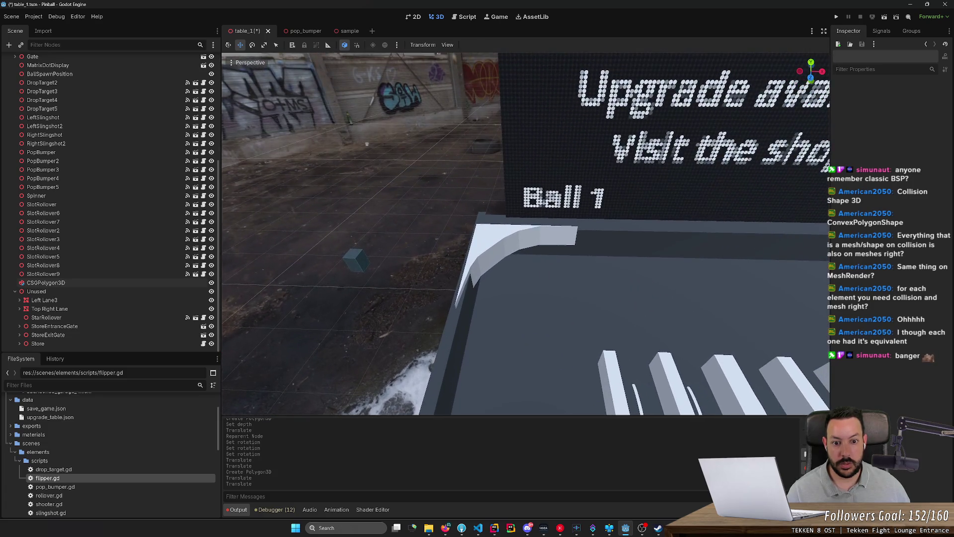
{"action": "mouse_move", "coordinate": [525, 233]}
{"action": "left_mouse_down"}
{"action": "mouse_move", "coordinate": [827, 245]}
{"action": "mouse_move", "coordinate": [720, 263]}
{"action": "left_mouse_up"}
{"action": "left_click", "coordinate": [544, 161]}
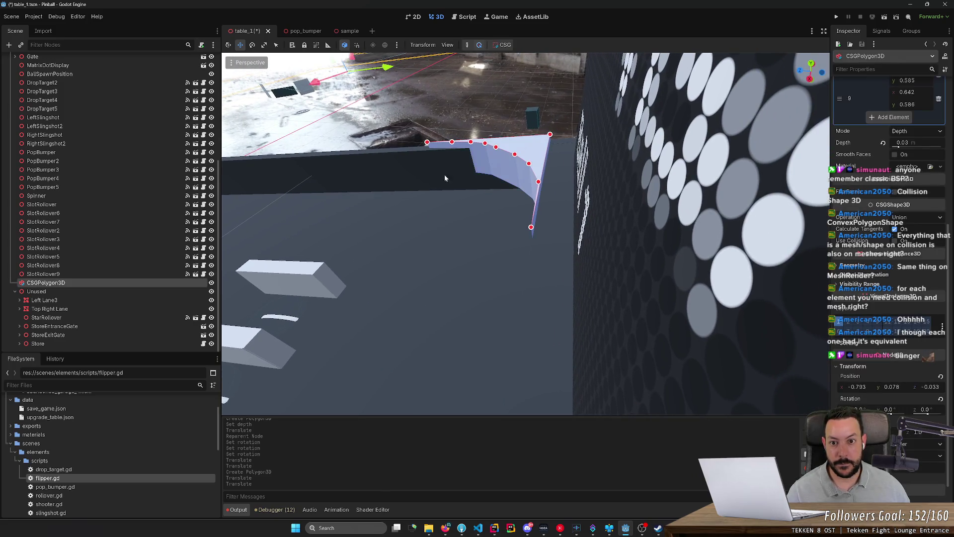
{"action": "left_click_drag", "start_coordinate": [444, 178], "coordinate": [459, 242]}
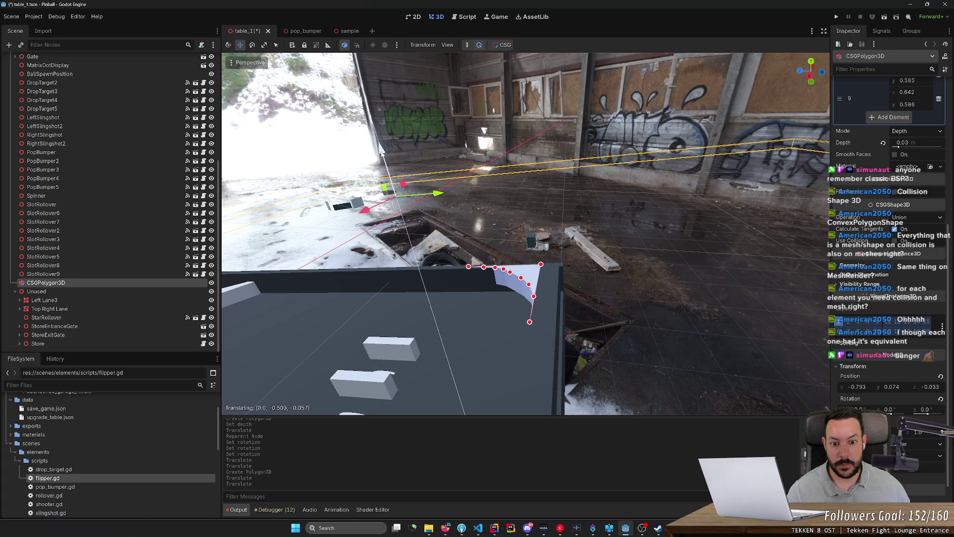
{"action": "mouse_move", "coordinate": [381, 146]}
{"action": "left_mouse_down"}
{"action": "mouse_move", "coordinate": [380, 155]}
{"action": "mouse_move", "coordinate": [427, 164]}
{"action": "left_mouse_up"}
{"action": "scroll", "coordinate": [311, 288], "scroll_direction": "up", "scroll_amount": 3}
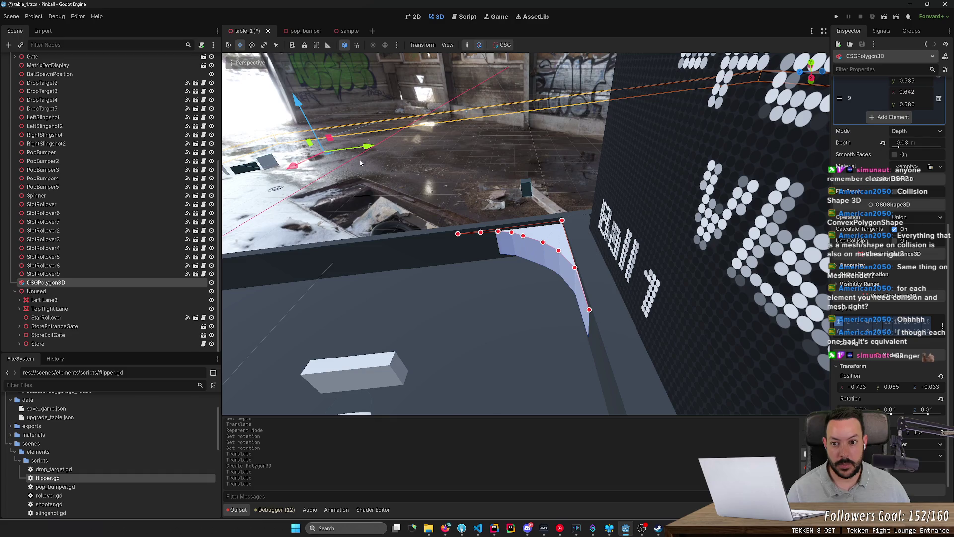
{"action": "left_click_drag", "start_coordinate": [367, 150], "coordinate": [371, 148]}
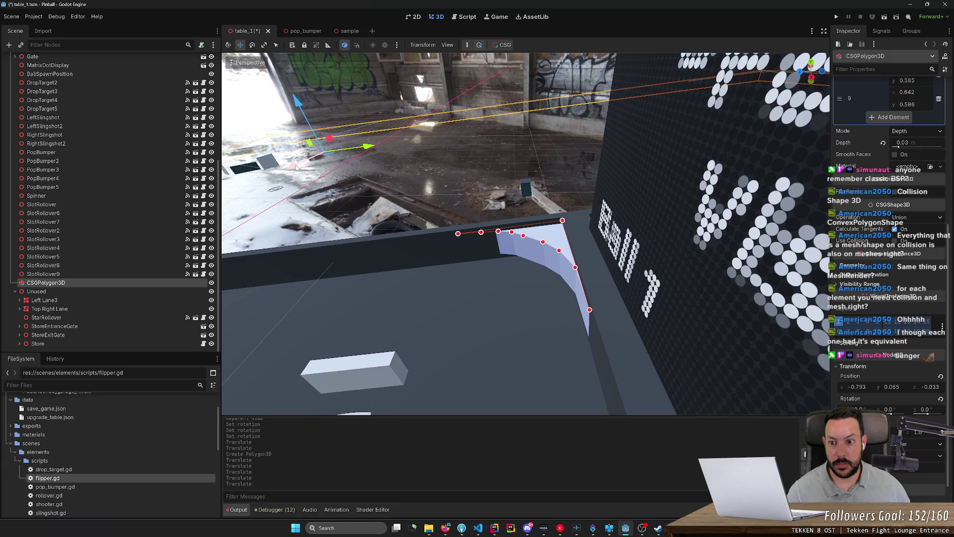
{"action": "left_click_drag", "start_coordinate": [296, 168], "coordinate": [294, 167]}
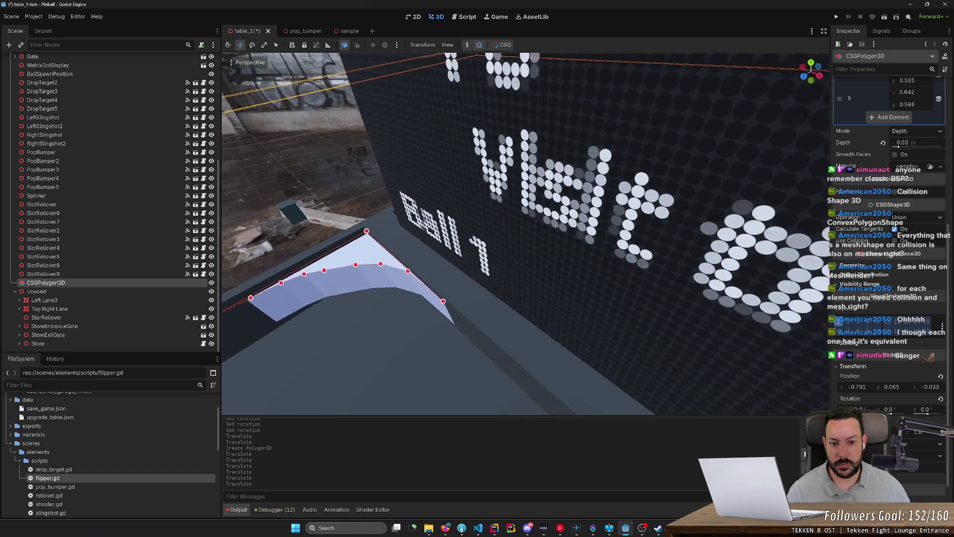
- Bake a CSGBakedCollisionShape3D from the corner CSGPolygon3D using the CSG menu
{"action": "scroll", "coordinate": [437, 237], "scroll_direction": "down", "scroll_amount": 5}
{"action": "left_click", "coordinate": [705, 257]}
{"action": "scroll", "coordinate": [704, 256], "scroll_direction": "up", "scroll_amount": 6}
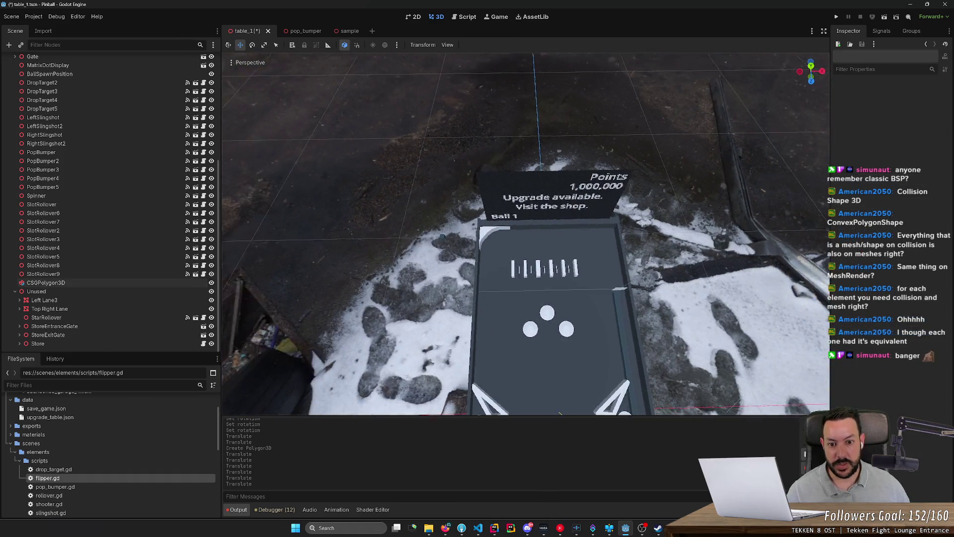
{"action": "left_click_drag", "start_coordinate": [440, 306], "coordinate": [439, 306]}
{"action": "left_click", "coordinate": [439, 305]}
{"action": "left_click", "coordinate": [503, 45]}
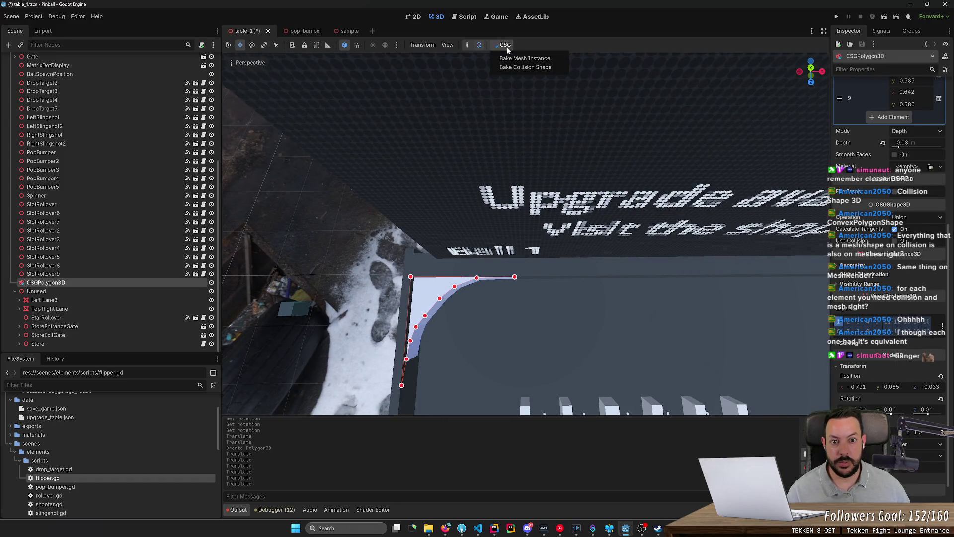
{"action": "left_click", "coordinate": [511, 68]}
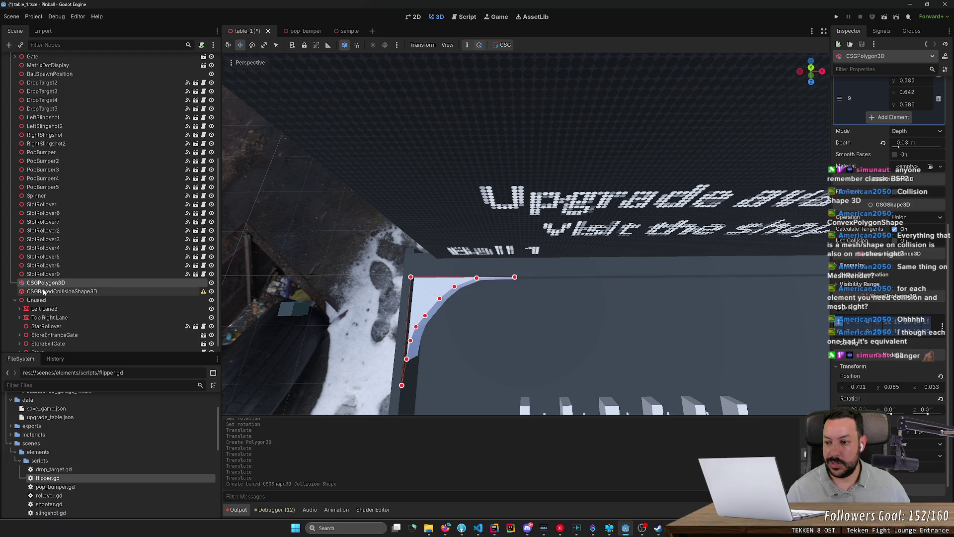
{"action": "scroll", "coordinate": [48, 117], "scroll_direction": "up", "scroll_amount": 10}
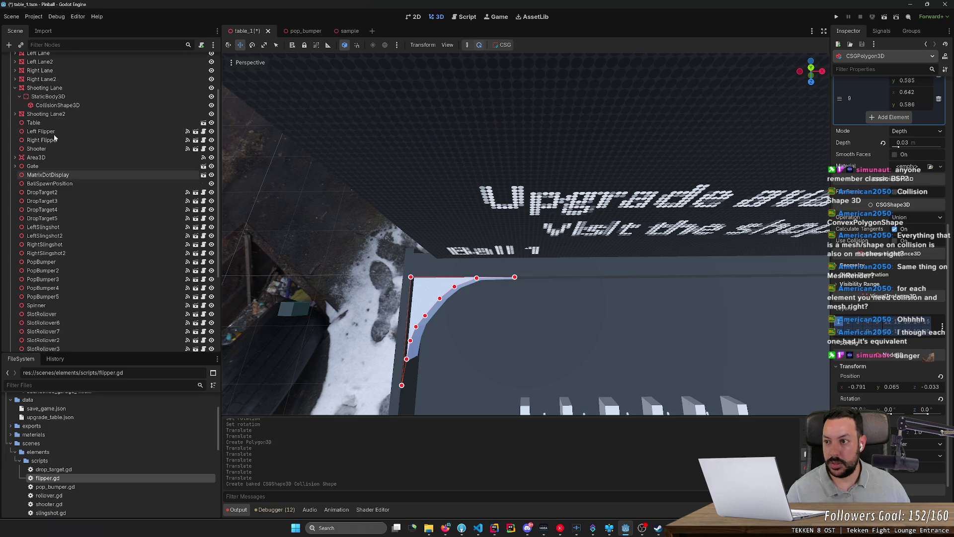
- Add a RigidBody3D under Incliner with Freeze enabled in Kinematic mode
{"action": "left_click", "coordinate": [47, 104]}
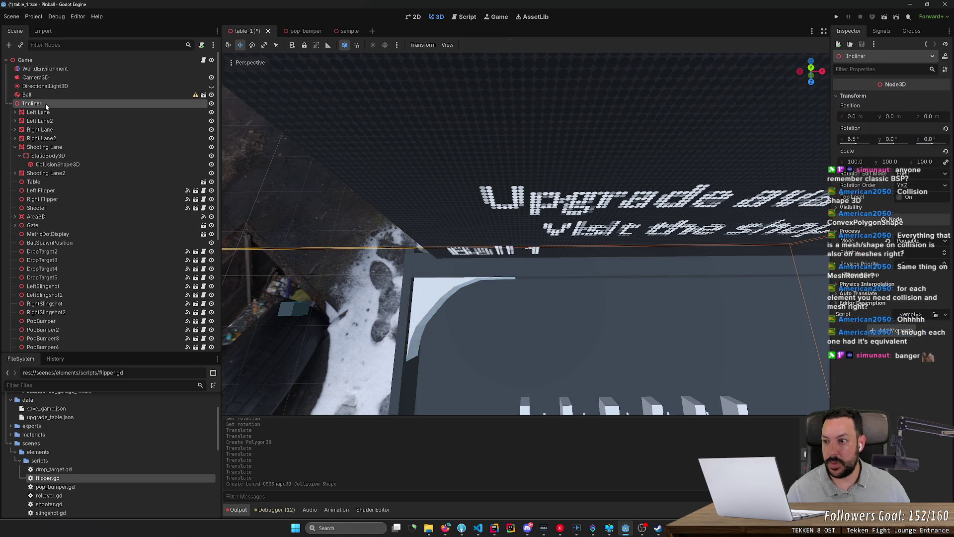
{"action": "left_click", "coordinate": [9, 45]}
{"action": "type", "text": "rigi"}
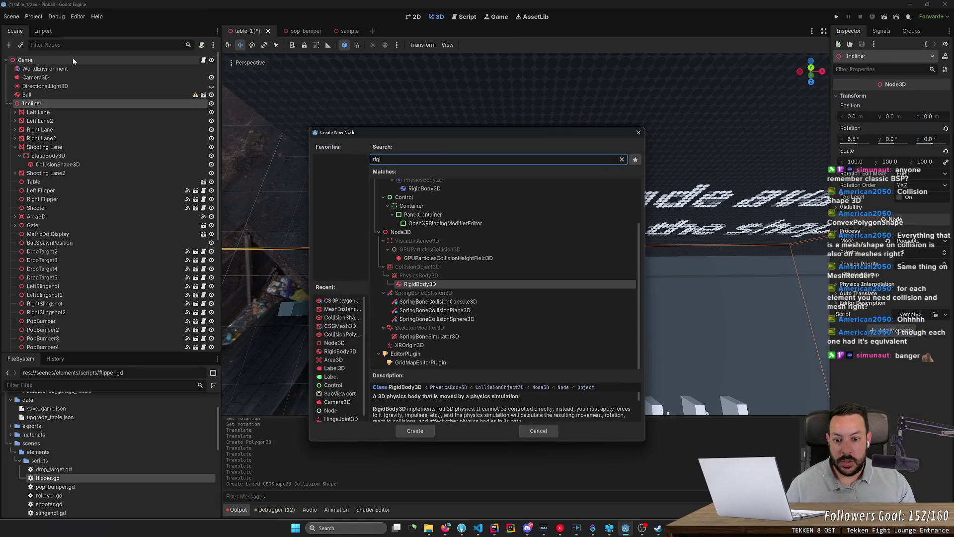
{"action": "key", "text": "Return"}
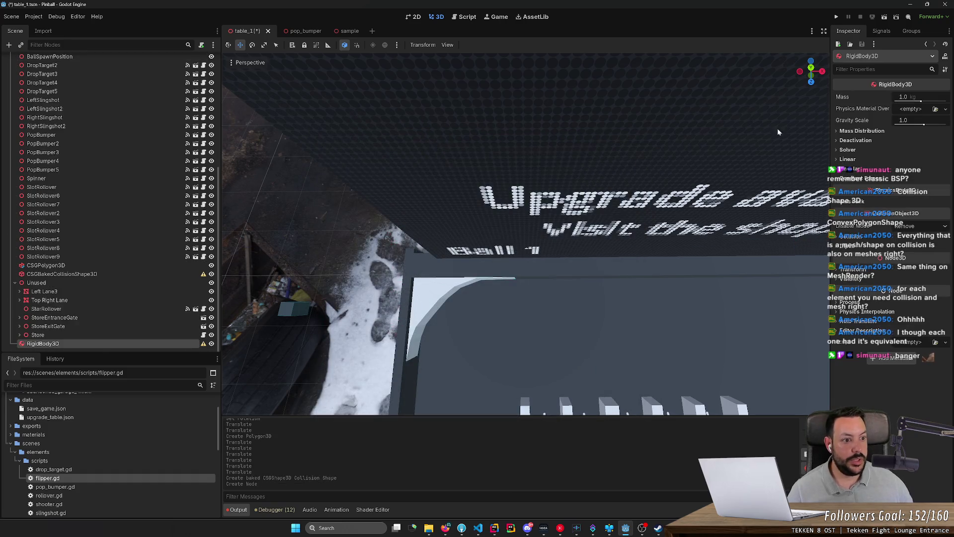
{"action": "left_click", "coordinate": [857, 141]}
{"action": "left_click", "coordinate": [907, 186]}
{"action": "left_click", "coordinate": [909, 150]}
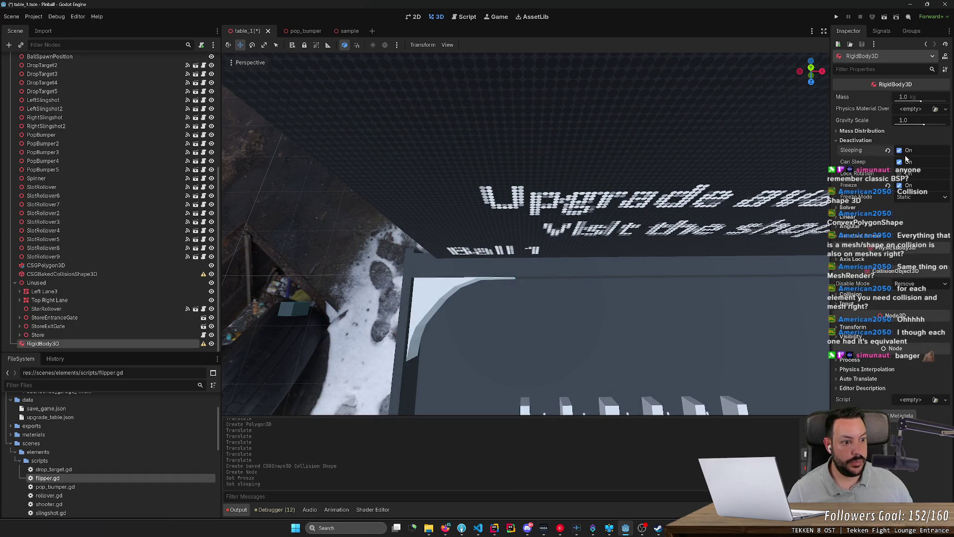
{"action": "left_click", "coordinate": [908, 162]}
{"action": "left_click", "coordinate": [909, 151]}
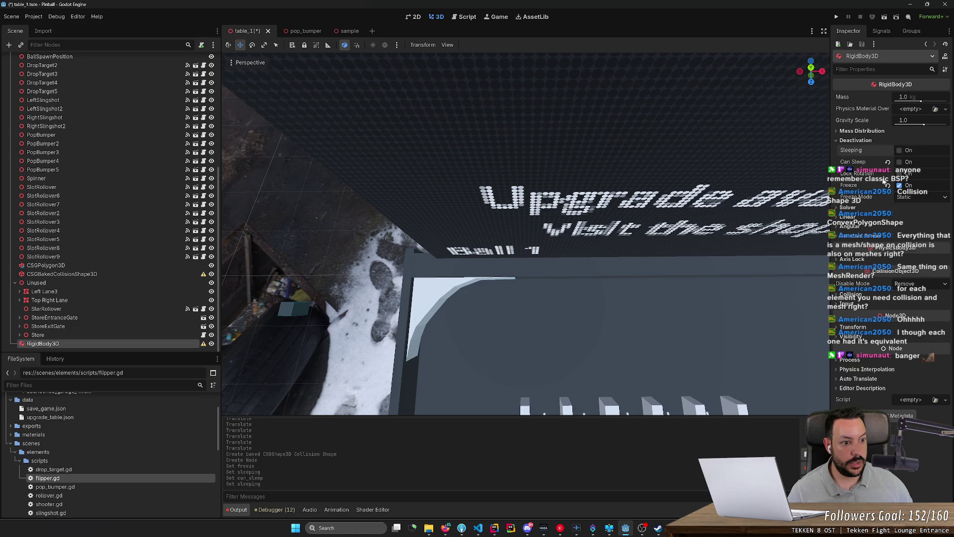
{"action": "left_click", "coordinate": [919, 196]}
{"action": "left_click", "coordinate": [915, 220]}
{"action": "key", "text": "f"}
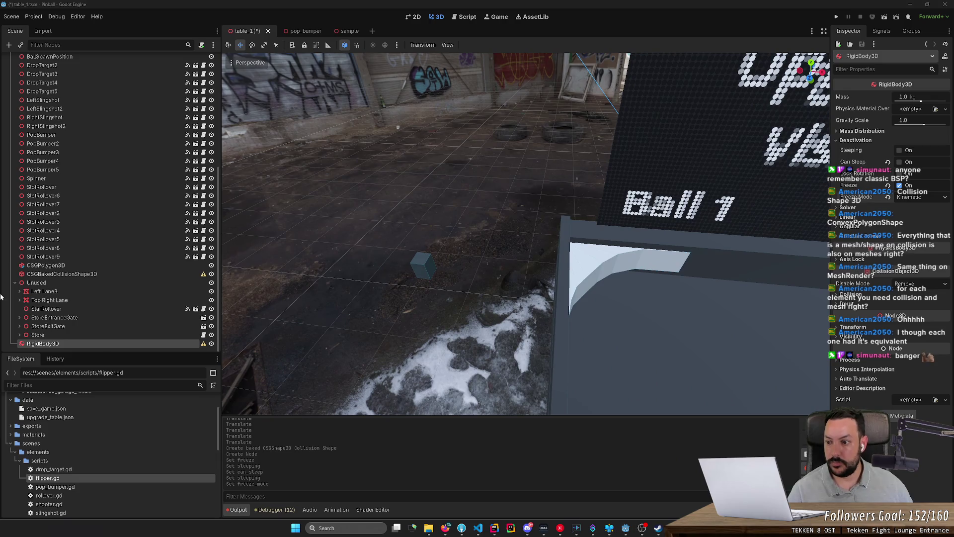
- Put the baked collision shape and CSGPolygon3D under the RigidBody3D and save the scene
{"action": "left_click", "coordinate": [75, 276]}
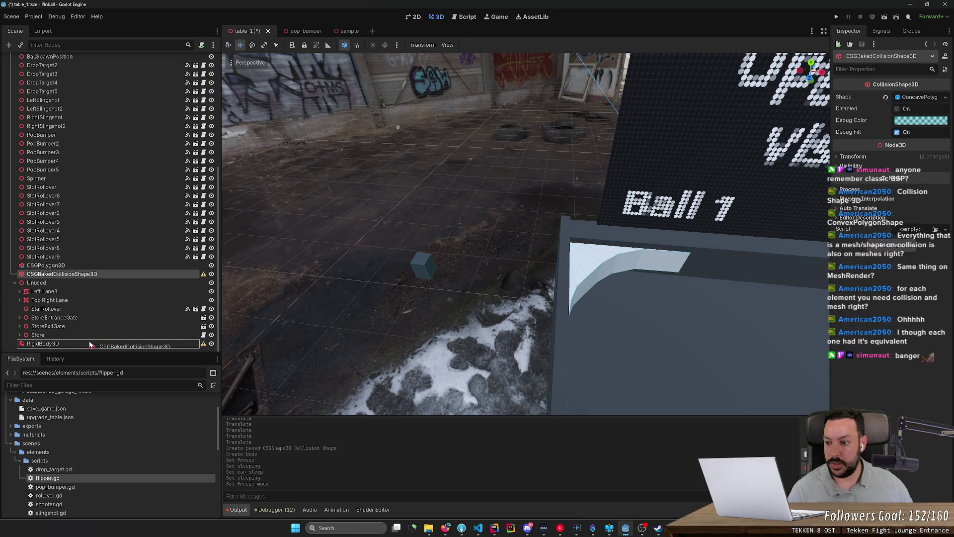
{"action": "left_click_drag", "start_coordinate": [90, 344], "coordinate": [90, 343]}
{"action": "left_click_drag", "start_coordinate": [50, 265], "coordinate": [85, 336]}
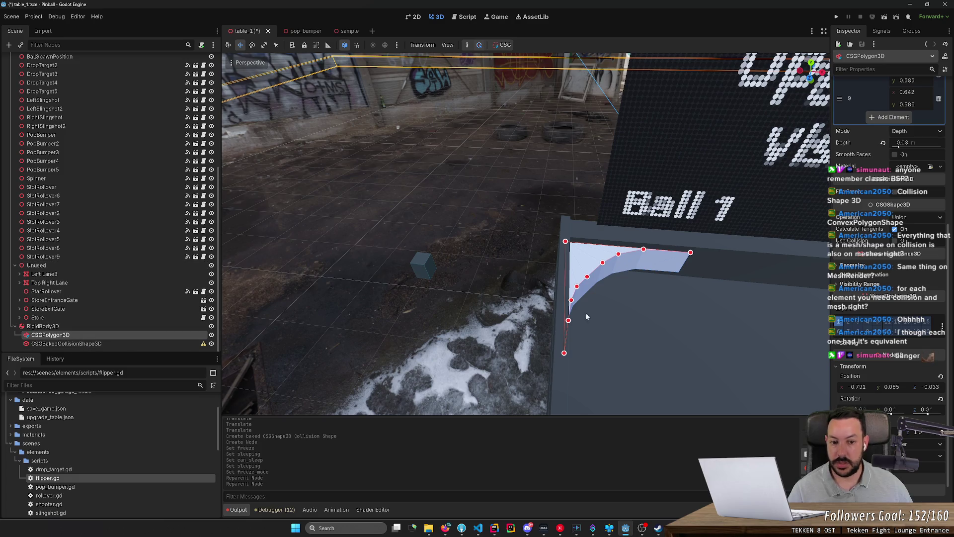
{"action": "key", "text": "ctrl+s"}
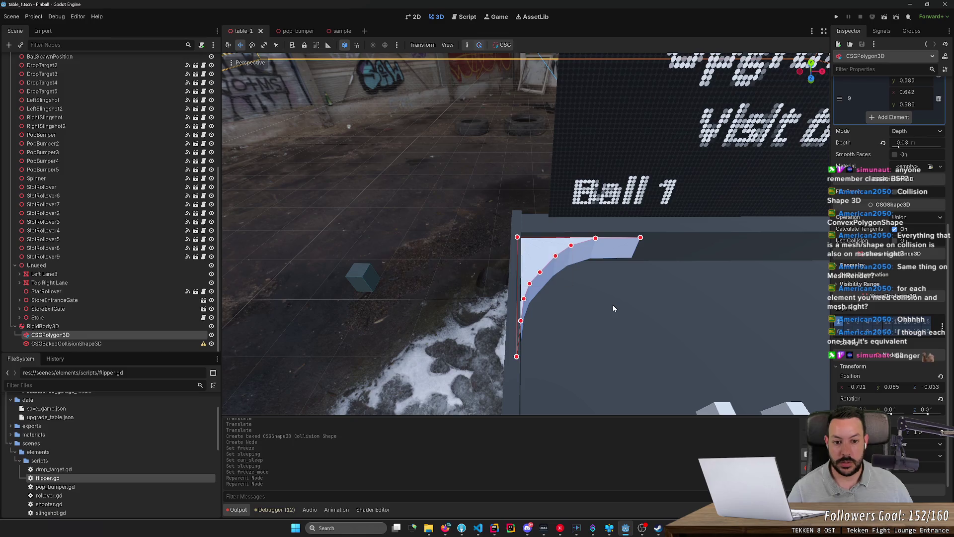
{"action": "scroll", "coordinate": [613, 308], "scroll_direction": "down", "scroll_amount": 5}
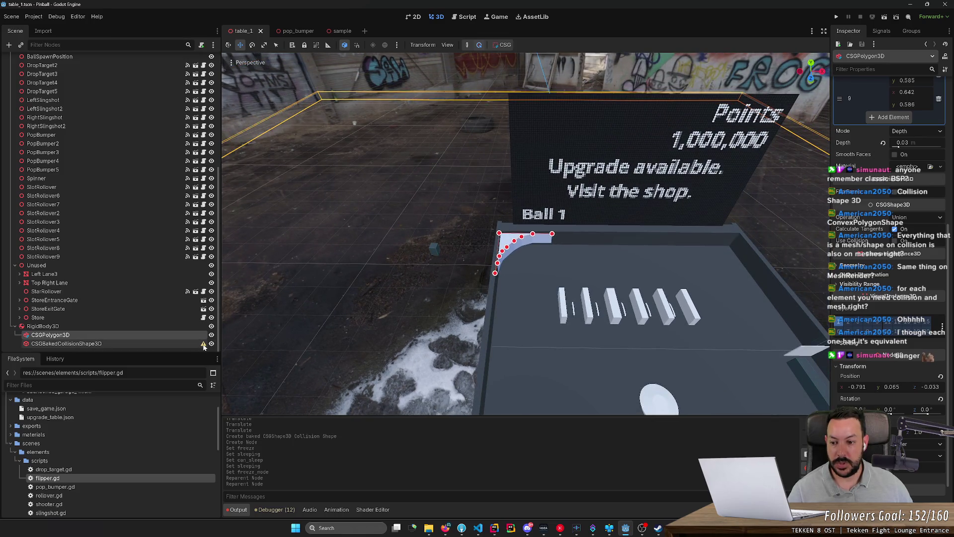
{"action": "mouse_move", "coordinate": [203, 347]}
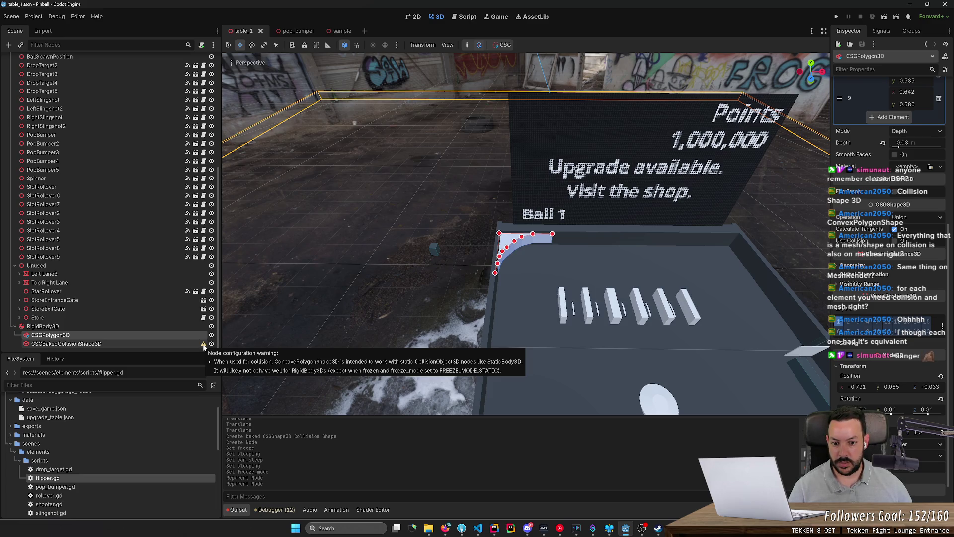
- Duplicate the RigidBody3D with its children as RigidBody3D2
{"action": "key", "text": "f"}
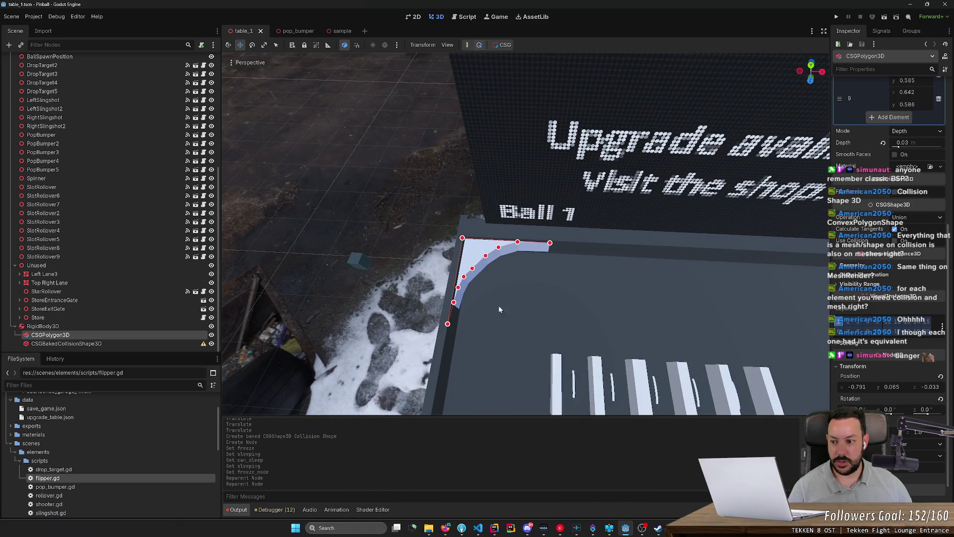
{"action": "scroll", "coordinate": [499, 308], "scroll_direction": "down", "scroll_amount": 5}
{"action": "left_click", "coordinate": [132, 327]}
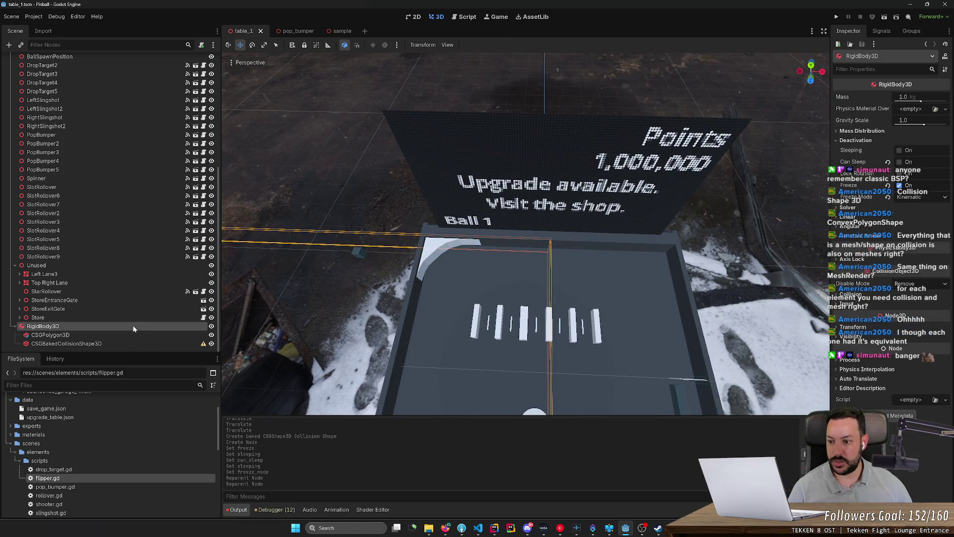
{"action": "key", "text": "ctrl+d"}
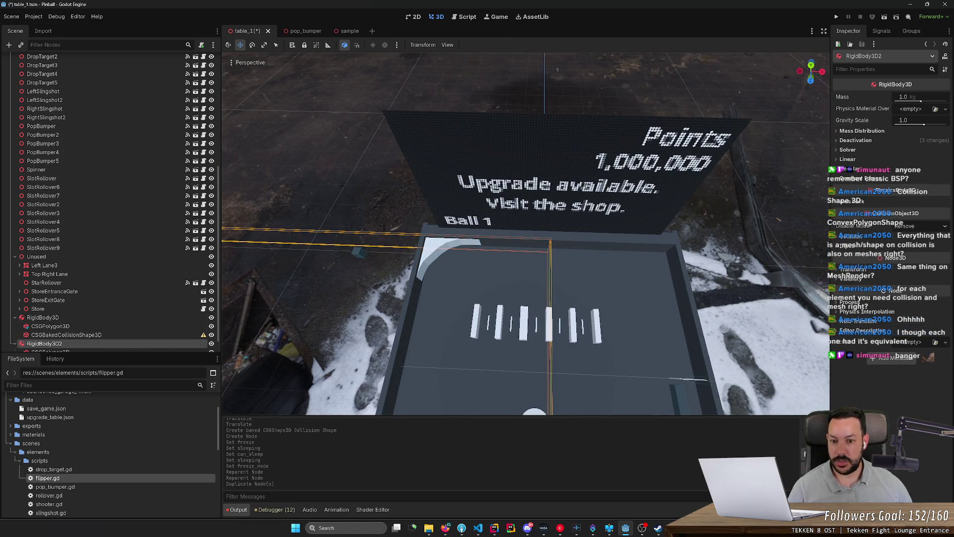
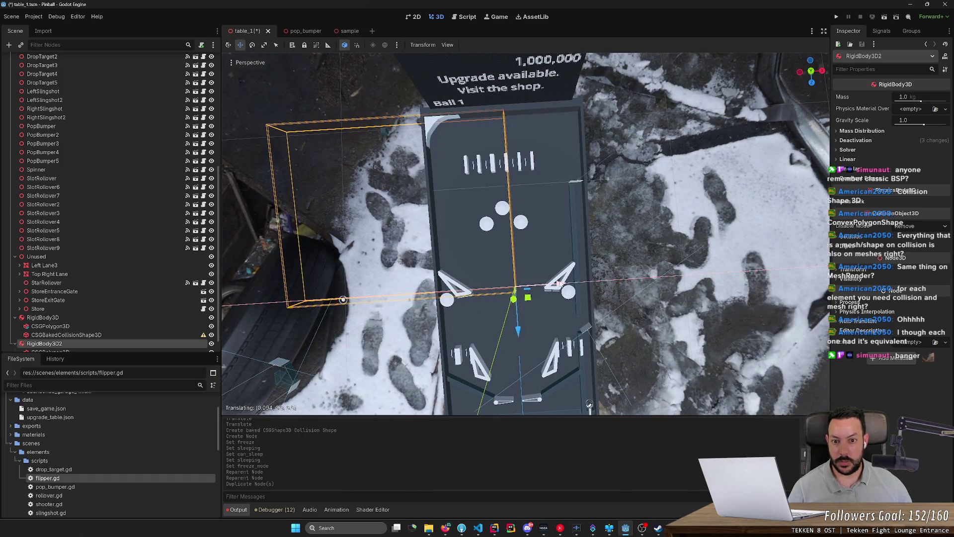
- Drag RigidBody3D2 onto the table, turn it roughly 85°, and move it to the upper end
{"action": "left_click_drag", "start_coordinate": [552, 287], "coordinate": [667, 277]}
{"action": "key", "text": "r"}
{"action": "key", "text": "e"}
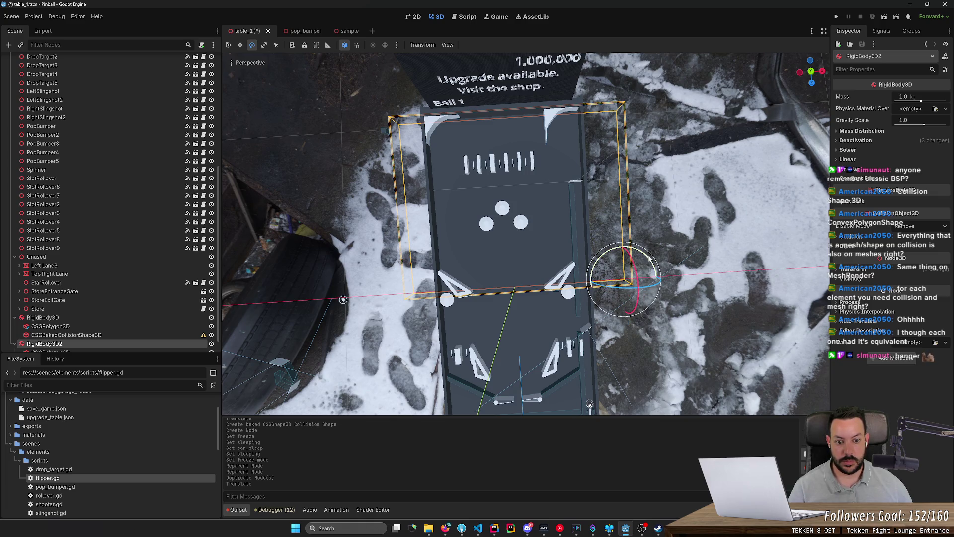
{"action": "left_click_drag", "start_coordinate": [650, 257], "coordinate": [723, 374]}
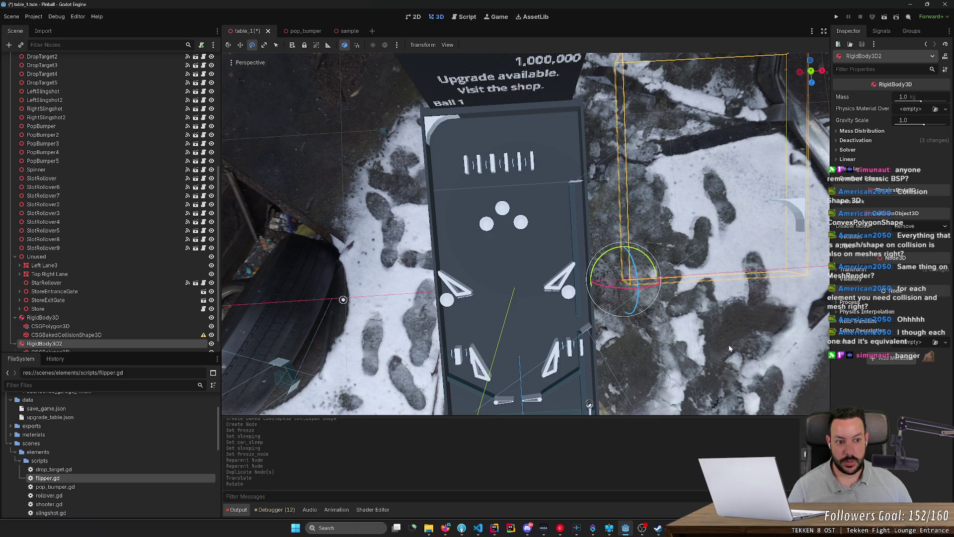
{"action": "key", "text": "w"}
{"action": "left_click_drag", "start_coordinate": [615, 294], "coordinate": [403, 212]}
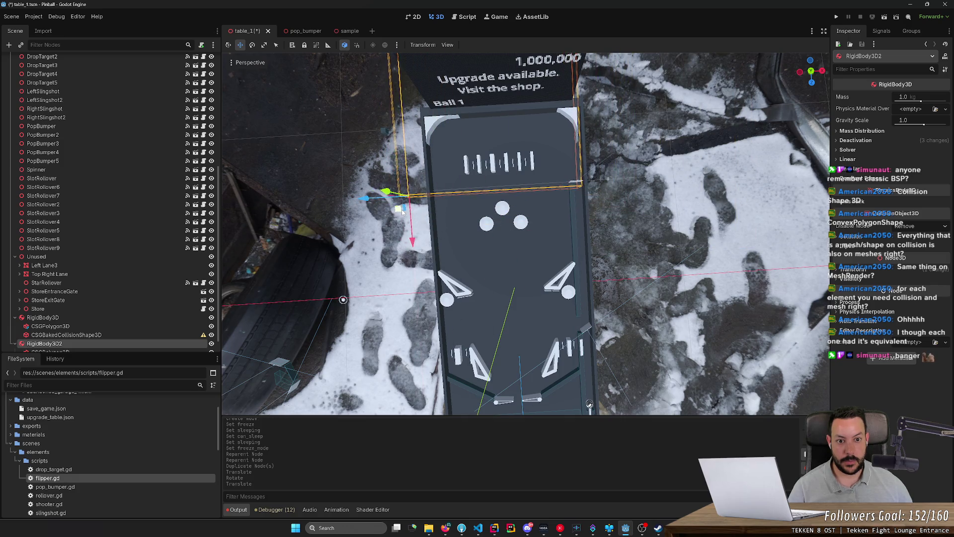
- Set its Inspector rotation Y to -90 and slide the curved piece into the corner
{"action": "scroll", "coordinate": [402, 212], "scroll_direction": "up", "scroll_amount": 3}
{"action": "key", "text": "s"}
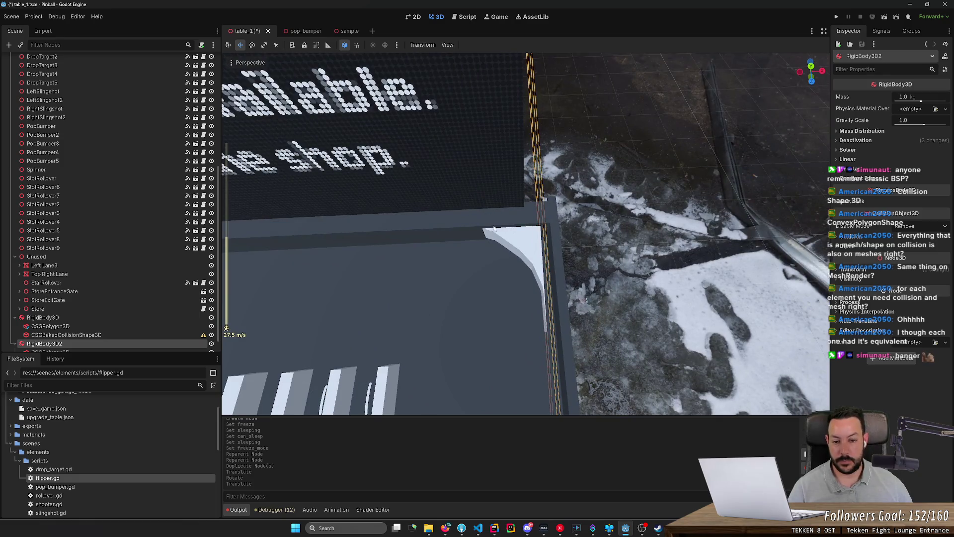
{"action": "key", "text": "s"}
{"action": "left_click", "coordinate": [860, 269]}
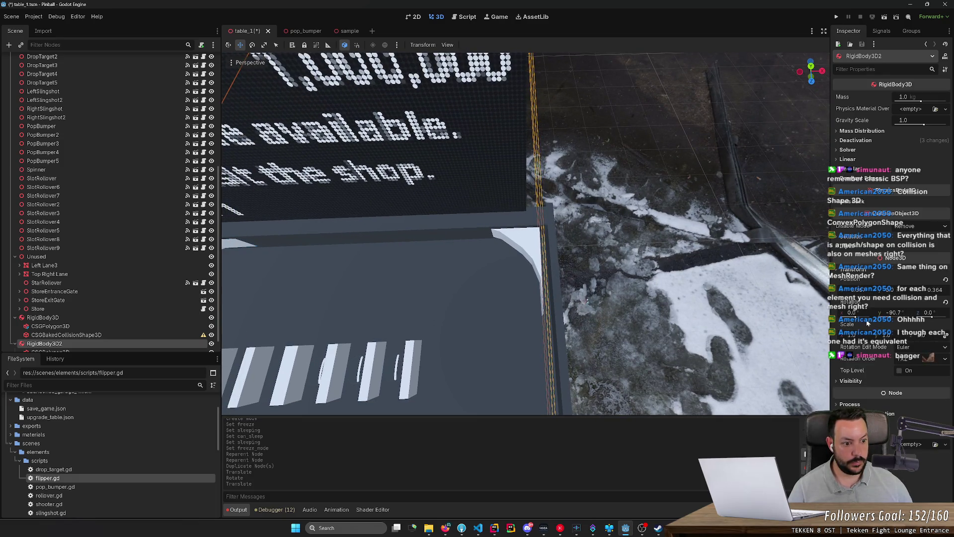
{"action": "left_click", "coordinate": [890, 313]}
{"action": "type", "text": "-90"}
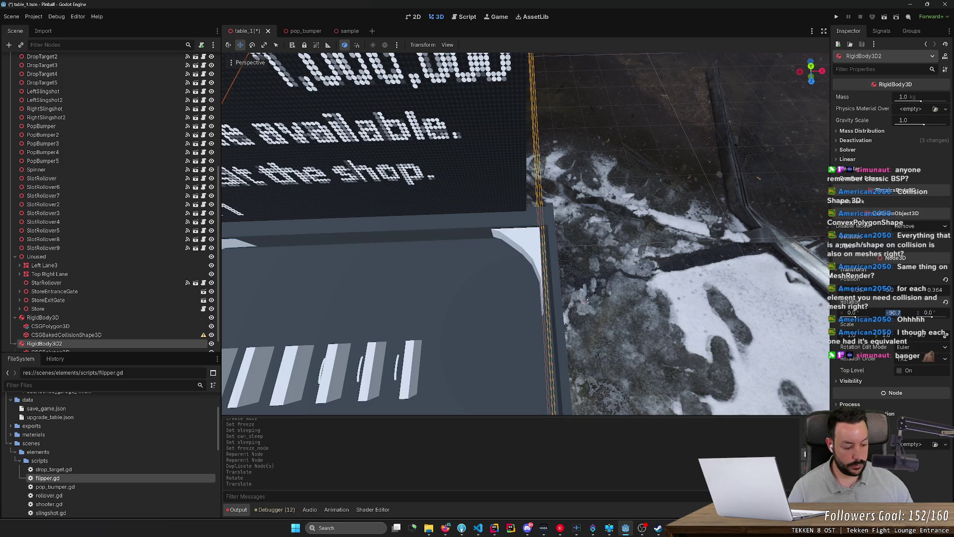
{"action": "key", "text": "Return"}
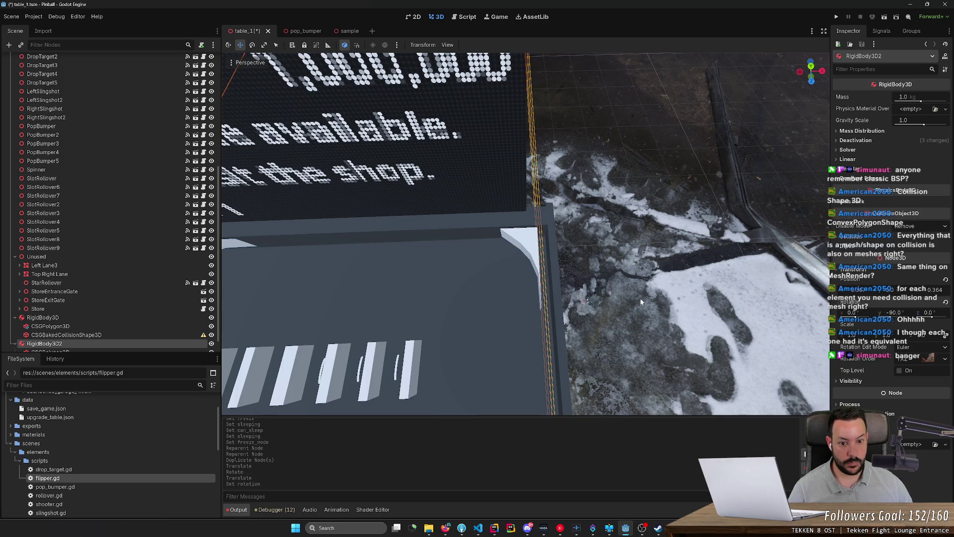
{"action": "scroll", "coordinate": [641, 302], "scroll_direction": "down", "scroll_amount": 3}
{"action": "left_click_drag", "start_coordinate": [861, 295], "coordinate": [920, 295]}
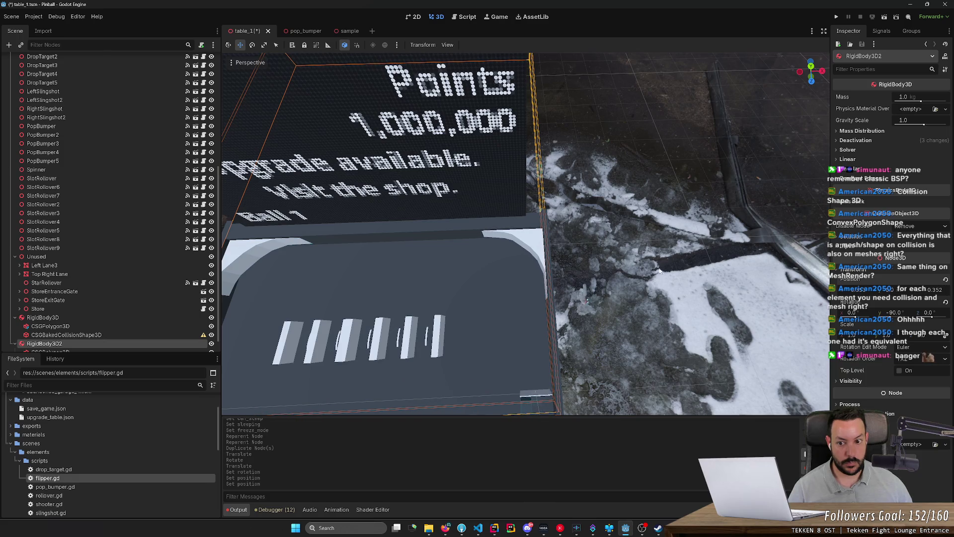
- Inspect the first curved body's transform and polygon points, then save and test-run the table
{"action": "left_click", "coordinate": [254, 252]}
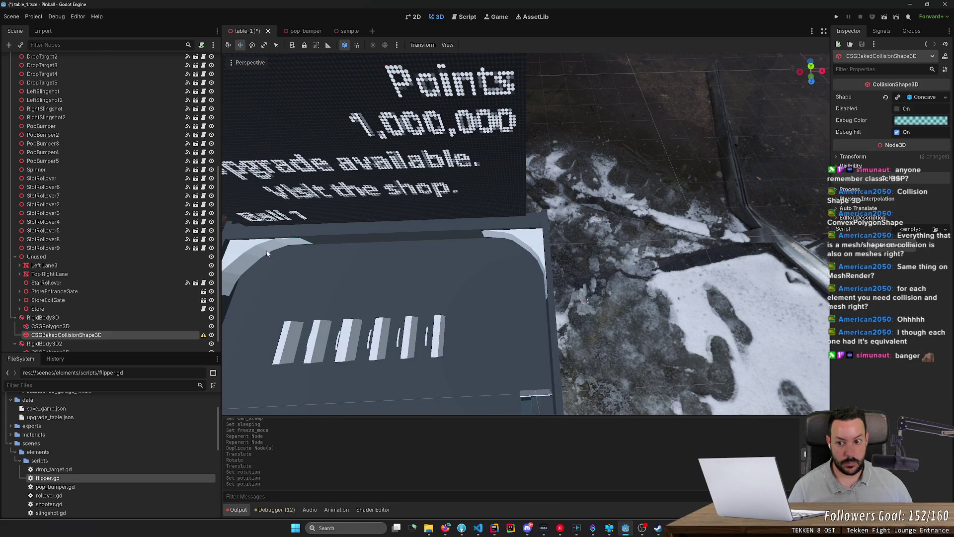
{"action": "left_click", "coordinate": [76, 318]}
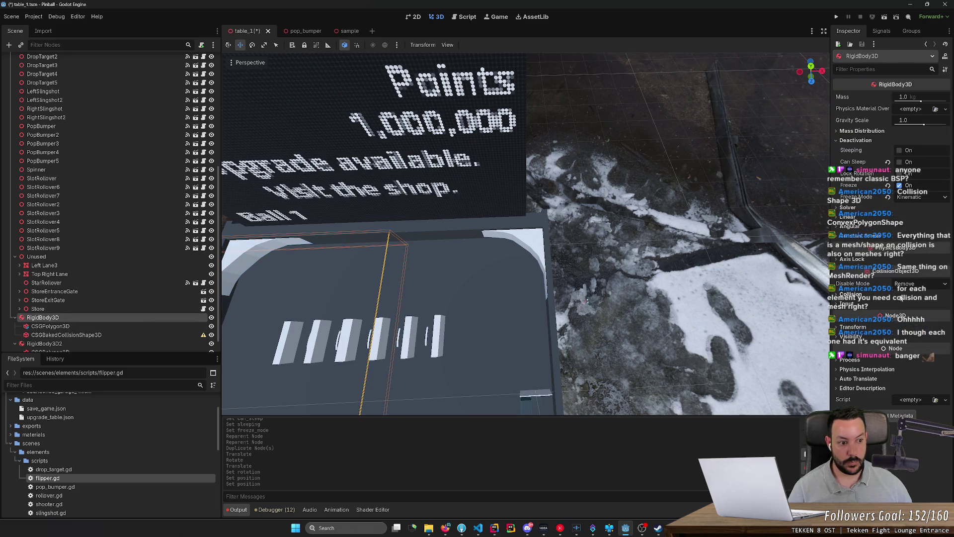
{"action": "left_click", "coordinate": [909, 327]}
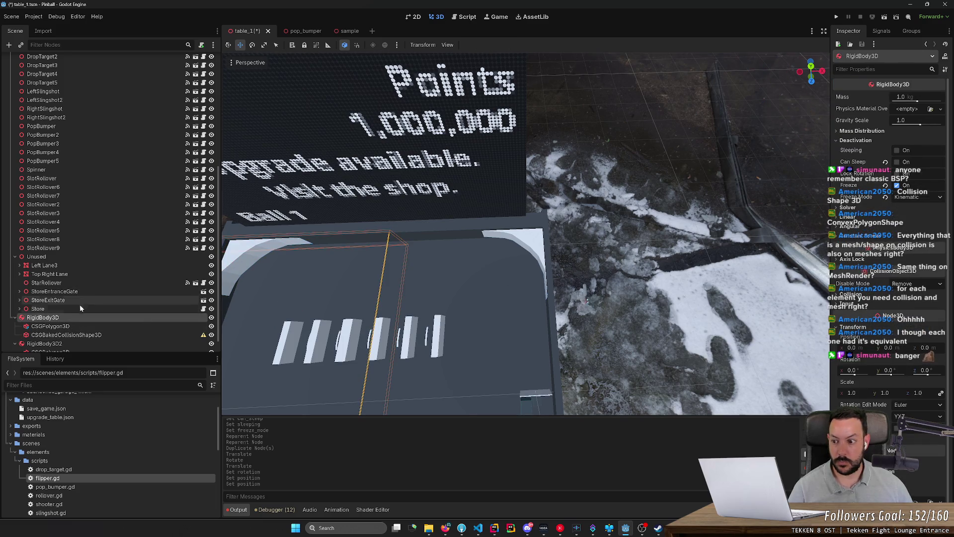
{"action": "left_click", "coordinate": [81, 327]}
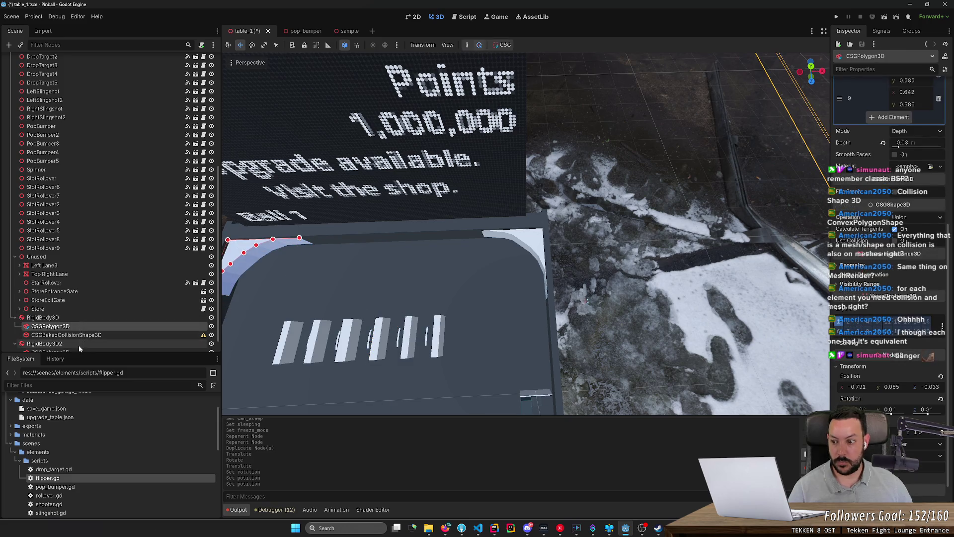
{"action": "key", "text": "ctrl+s"}
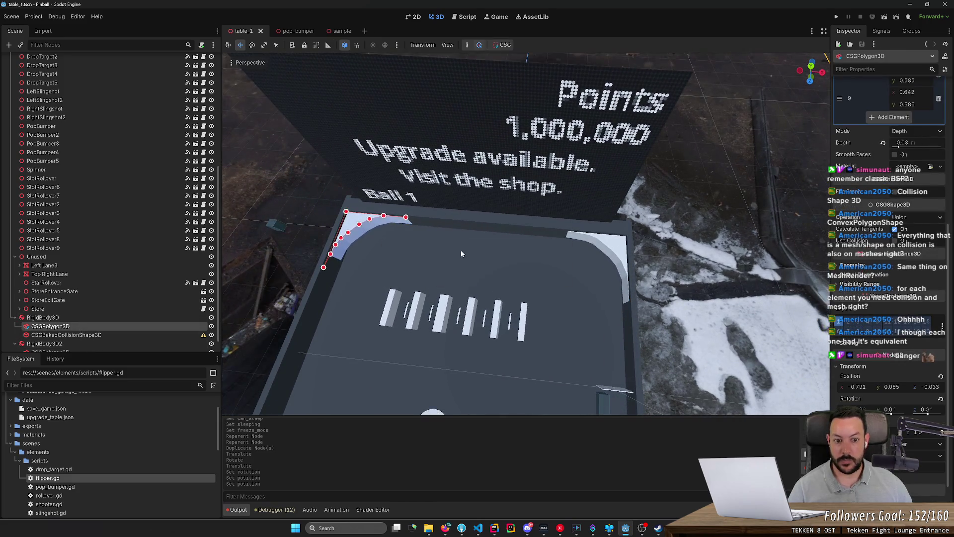
{"action": "left_click", "coordinate": [839, 19]}
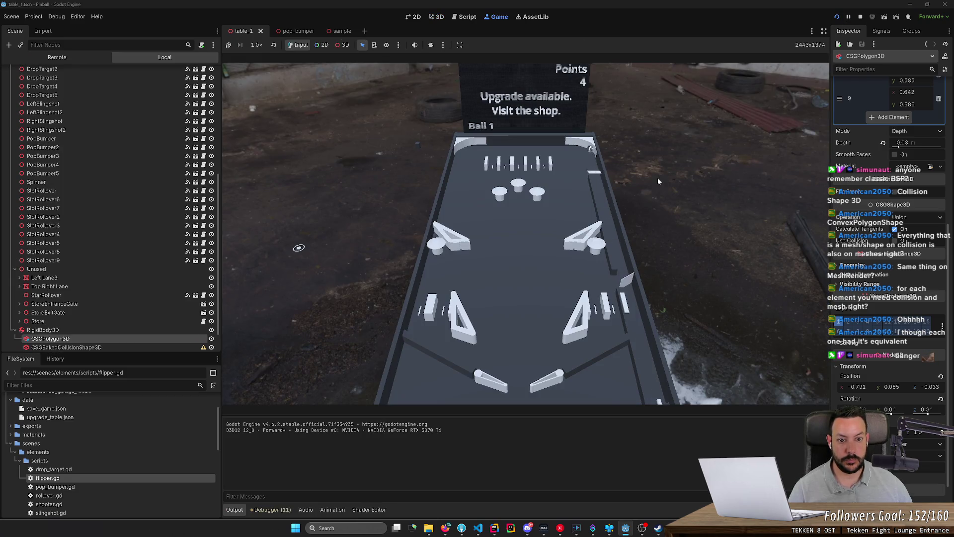
{"action": "key", "text": "F8"}
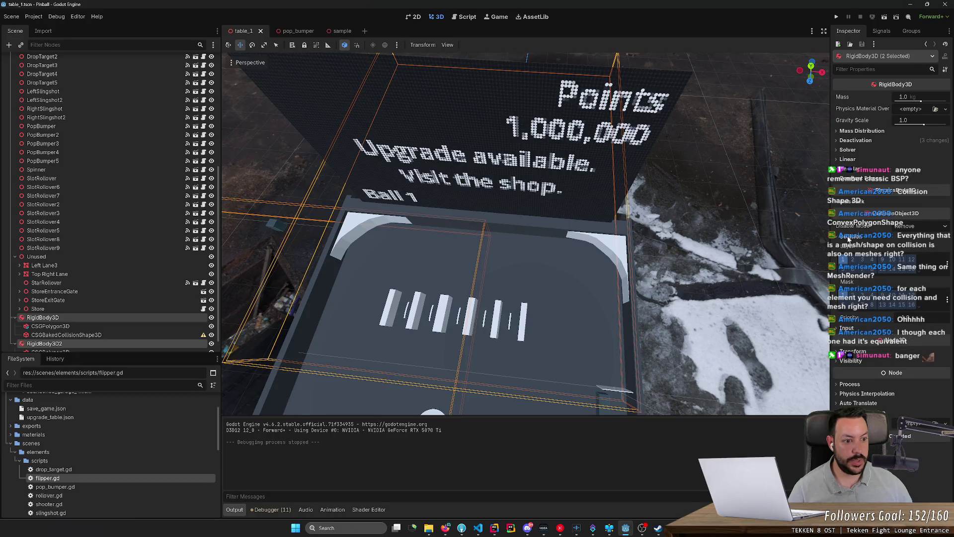
- Add collision layer 4 and wall_physics_material to both curved bodies, save, and rerun
{"action": "left_click", "coordinate": [870, 259]}
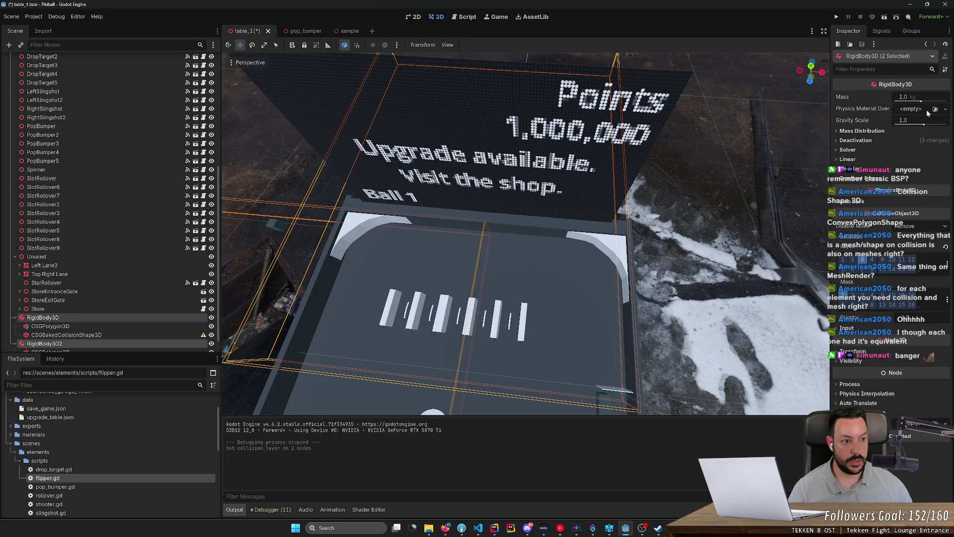
{"action": "left_click", "coordinate": [945, 109]}
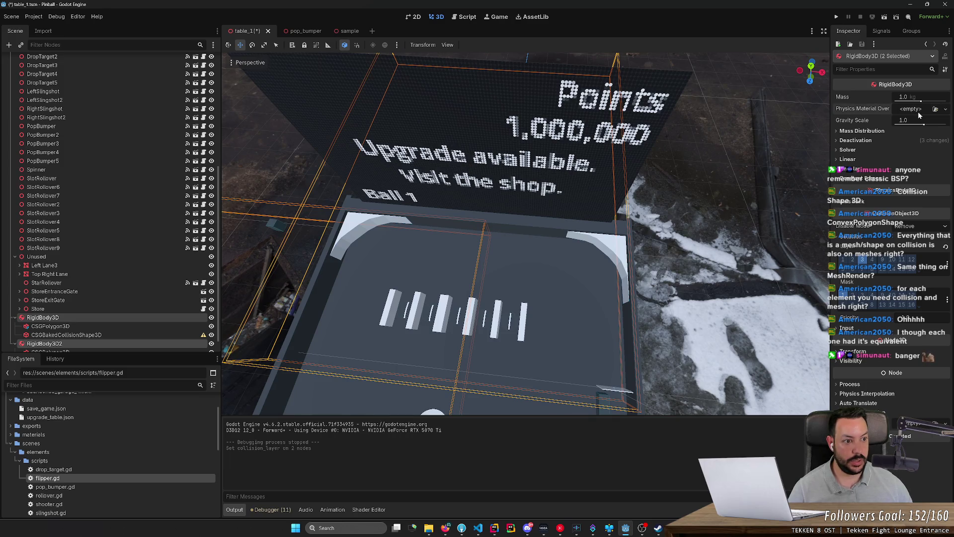
{"action": "left_click", "coordinate": [914, 142]}
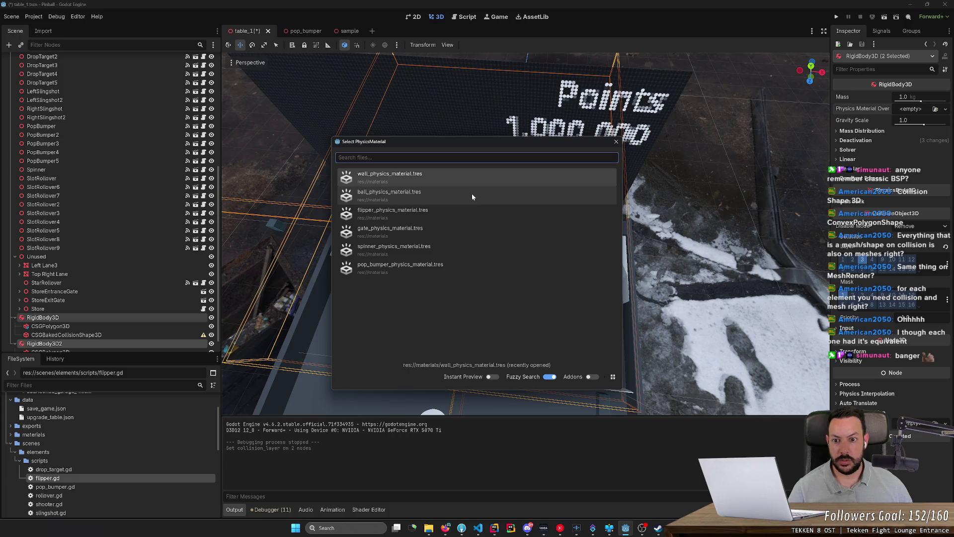
{"action": "left_click", "coordinate": [472, 177]}
{"action": "key", "text": "ctrl+s"}
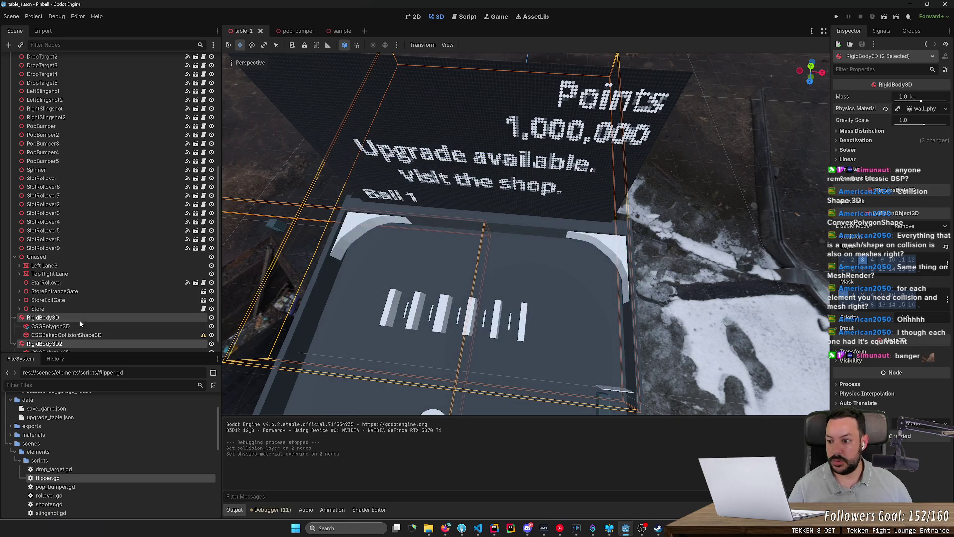
{"action": "left_click", "coordinate": [77, 344]}
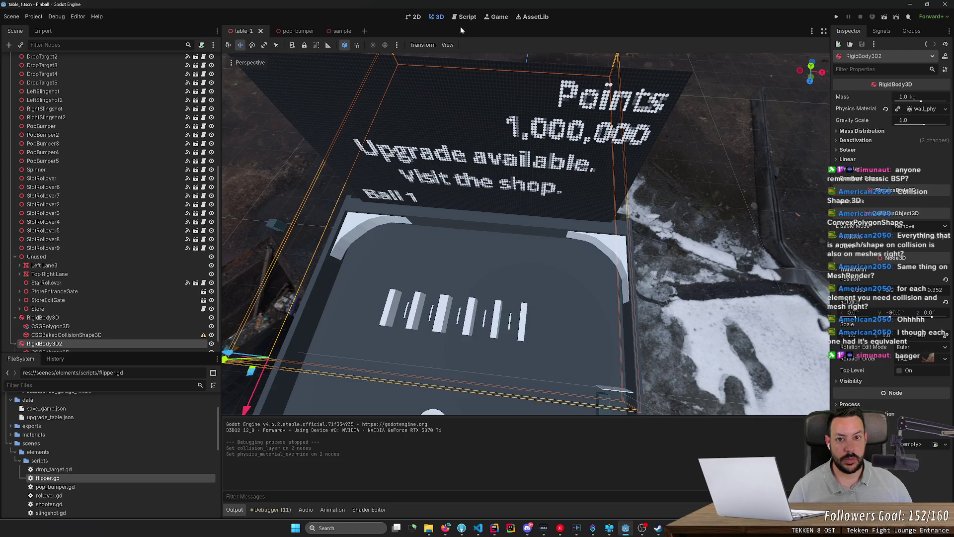
{"action": "left_click", "coordinate": [836, 16]}
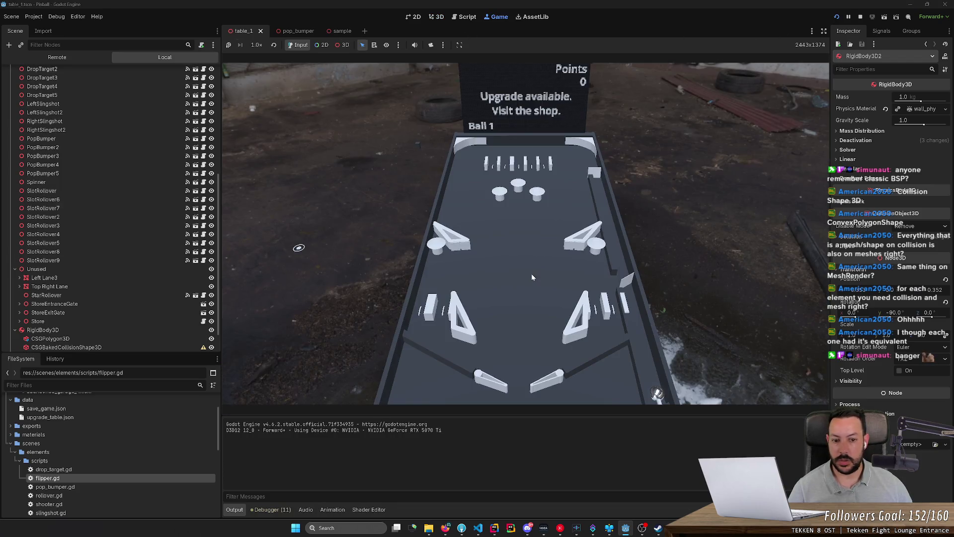
- Launch the ball and work both flippers to keep it in play
{"action": "key", "text": "space"}
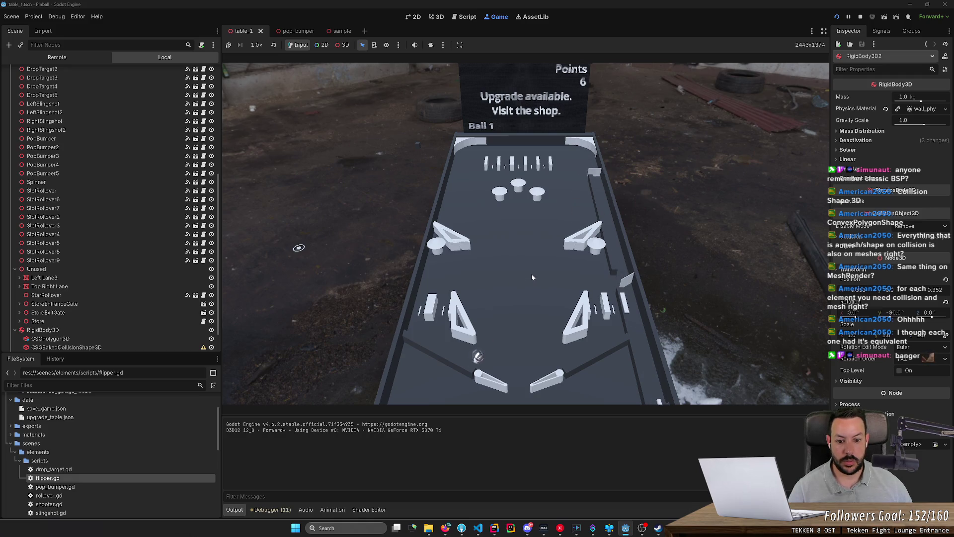
{"action": "key", "text": "Left"}
{"action": "key", "text": "Left"}
{"action": "key", "text": "Right"}
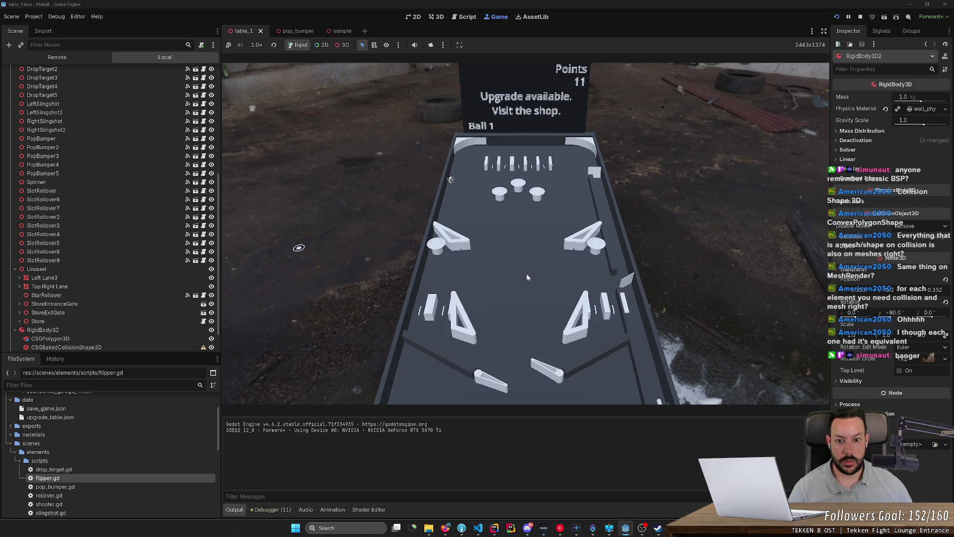
{"action": "key", "text": "Left"}
{"action": "key", "text": "Right"}
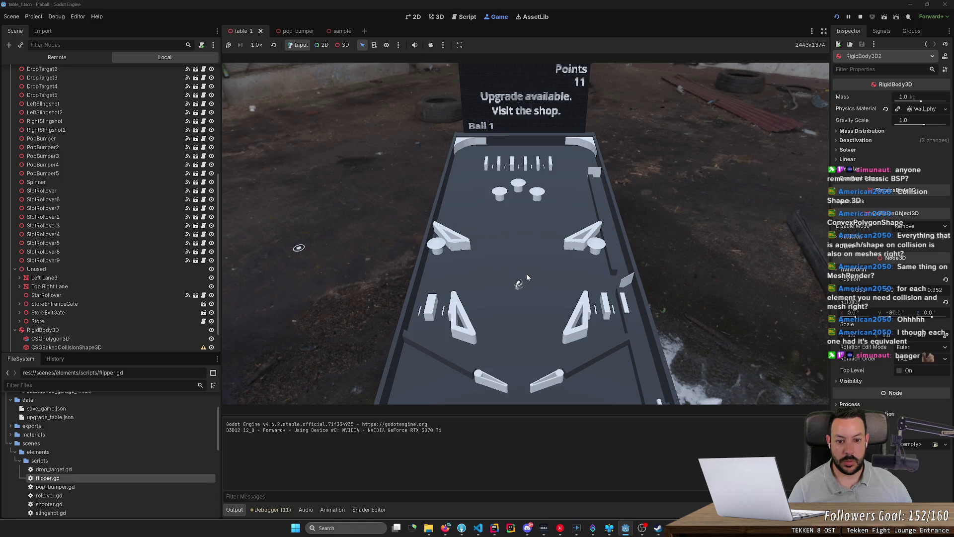
{"action": "key", "text": "Right"}
{"action": "key", "text": "Left"}
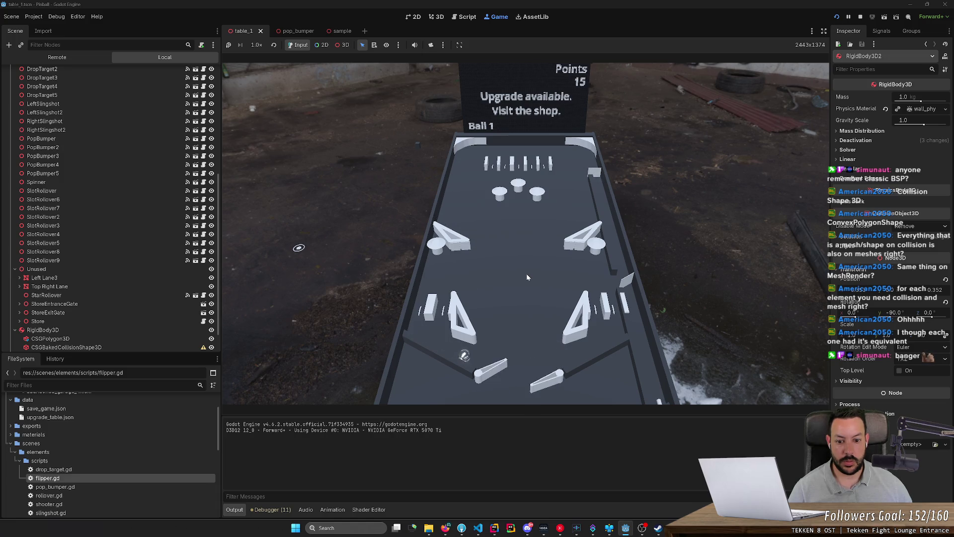
{"action": "key", "text": "Right"}
- Send the ball up the table, drop it near the top bumpers, then stop the game with F8
{"action": "key", "text": "Right"}
{"action": "key", "text": "Right"}
{"action": "key", "text": "Left"}
{"action": "key", "text": "Right"}
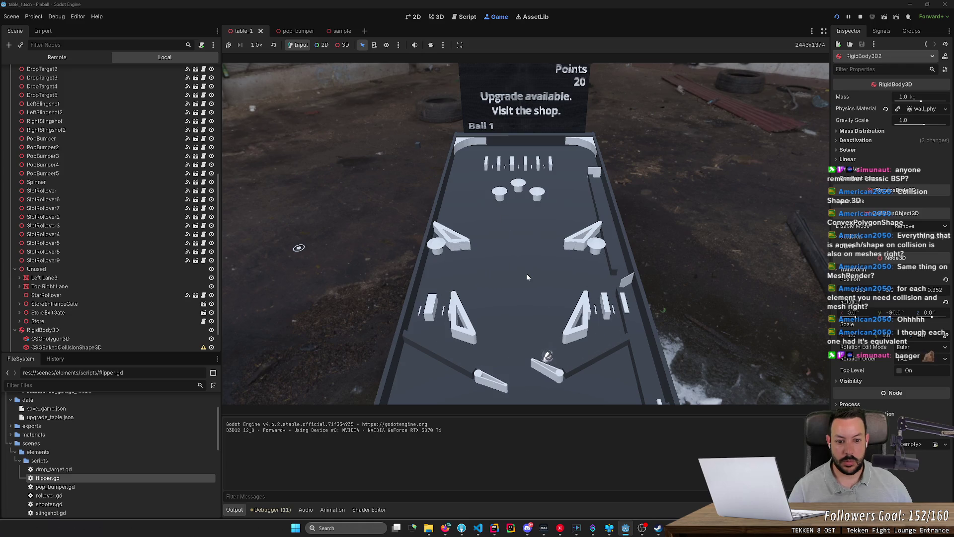
{"action": "key", "text": "Left"}
{"action": "key", "text": "Left"}
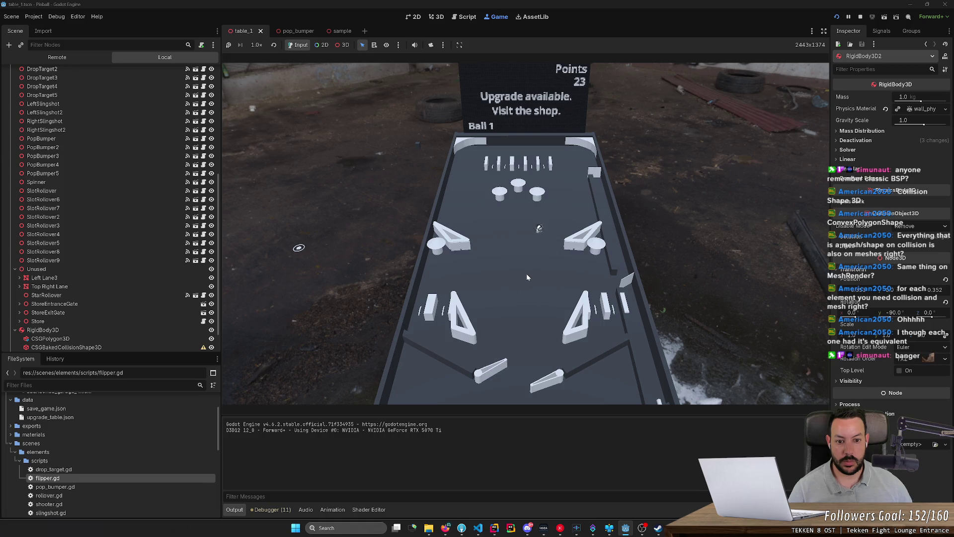
{"action": "key", "text": "Left"}
{"action": "key", "text": "Right"}
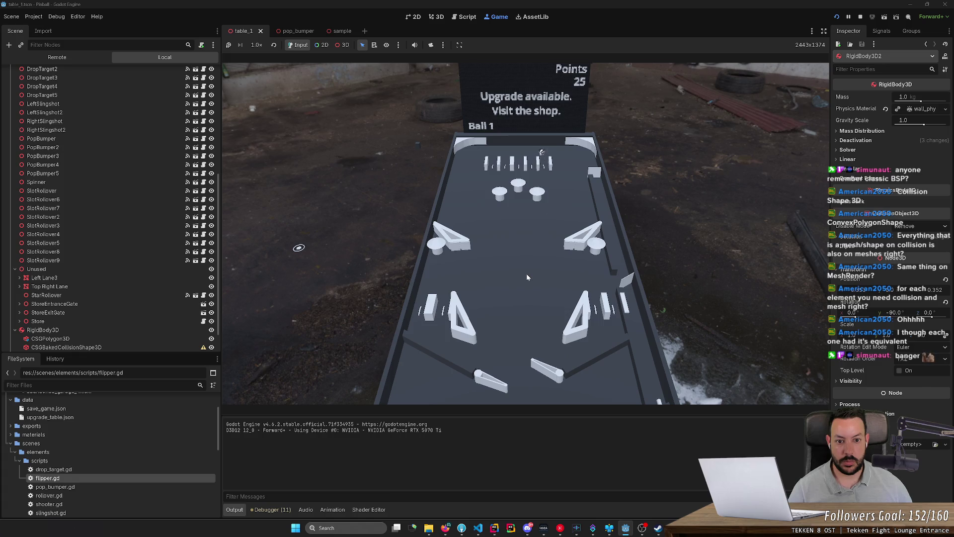
{"action": "key", "text": "Right"}
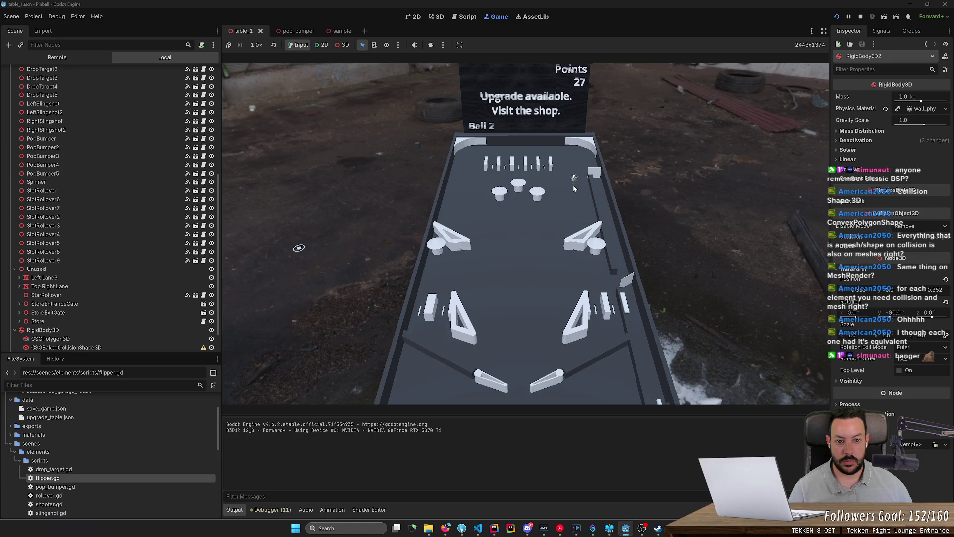
{"action": "left_click", "coordinate": [496, 185]}
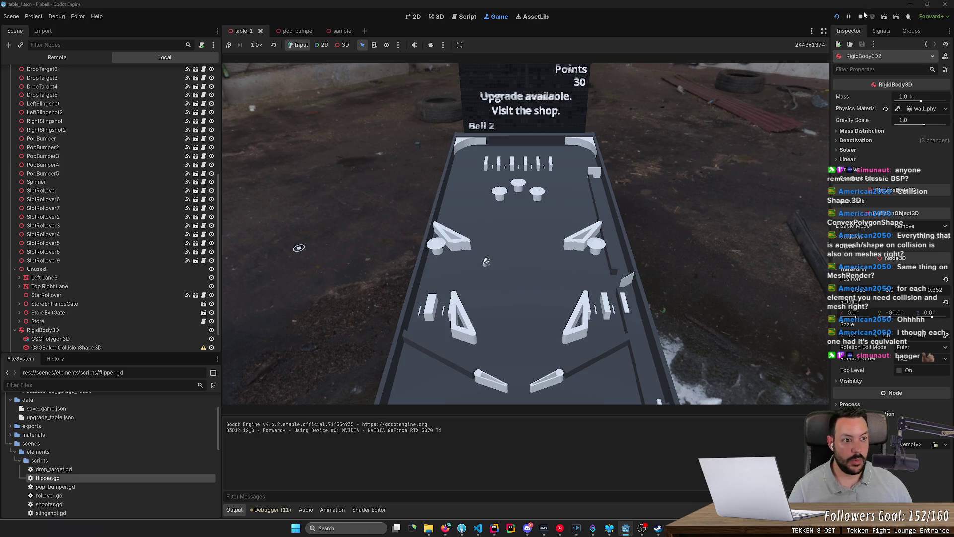
{"action": "key", "text": "F8"}
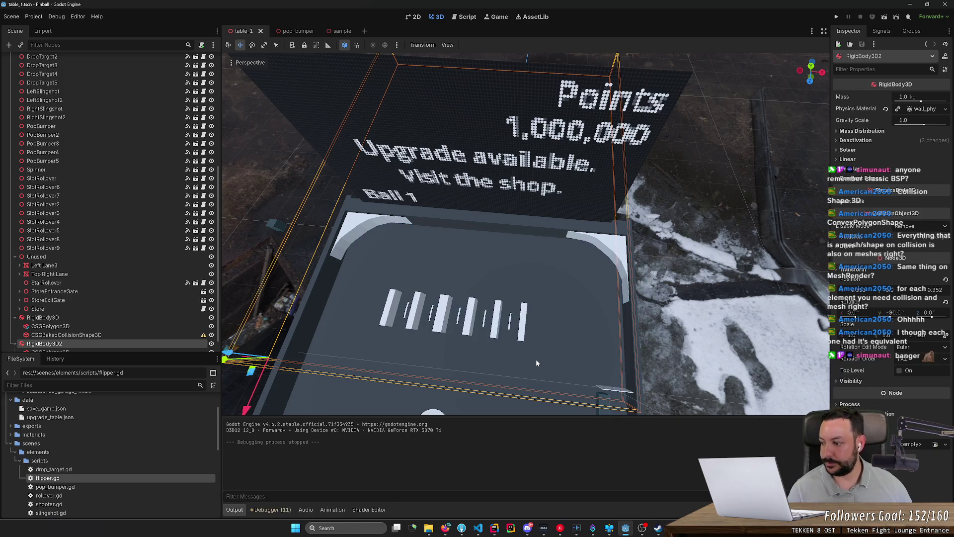
- Set the ball's physics material Bounce to 0.05
{"action": "right_click", "coordinate": [488, 257]}
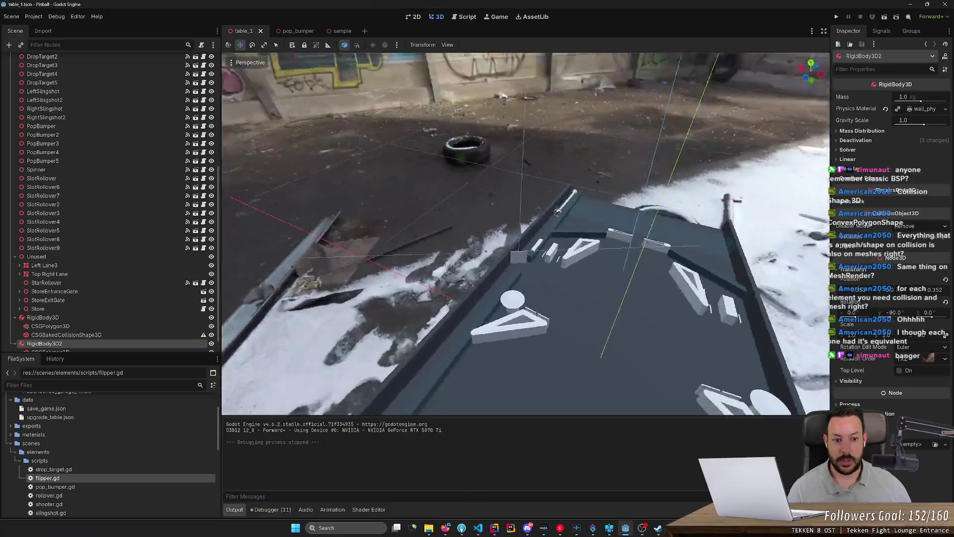
{"action": "key", "text": "w"}
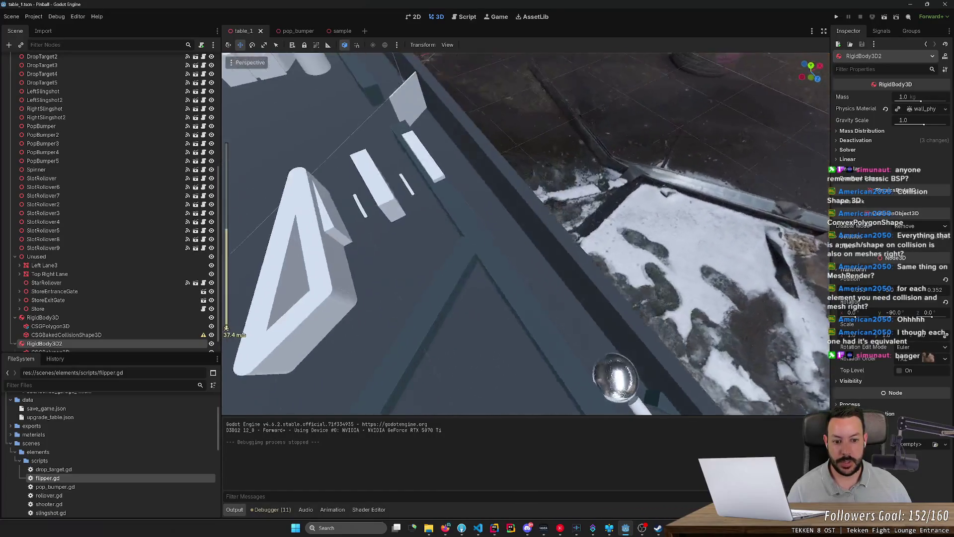
{"action": "left_click", "coordinate": [554, 252]}
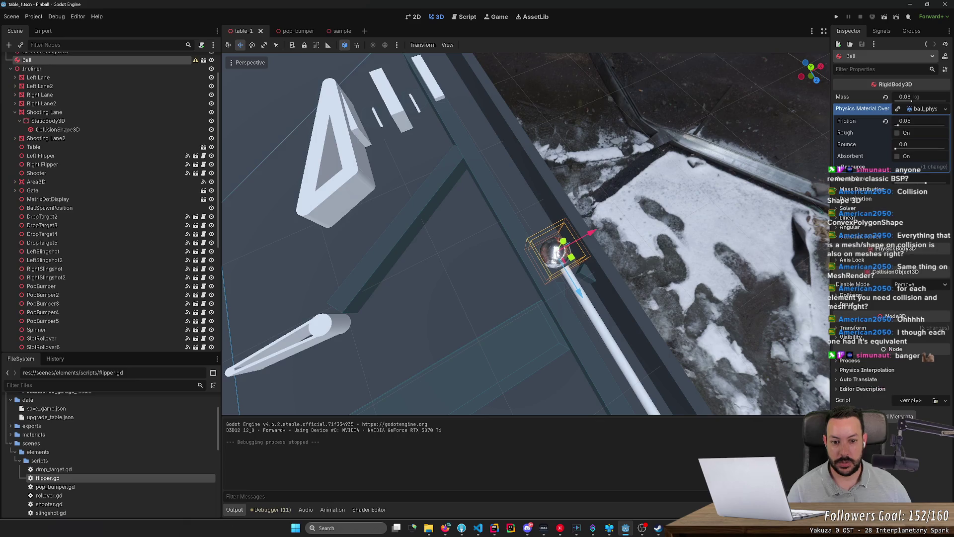
{"action": "left_click", "coordinate": [922, 109]}
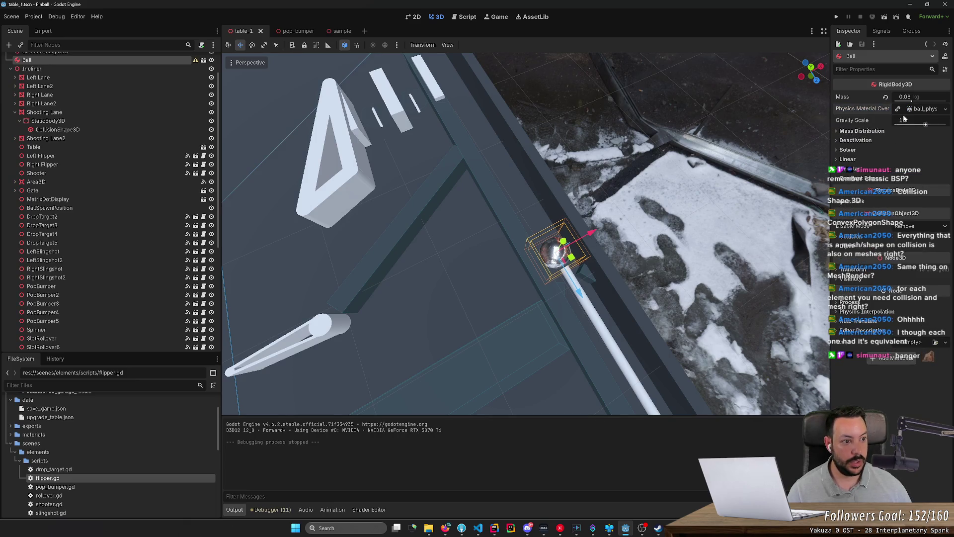
{"action": "left_click", "coordinate": [918, 109]}
{"action": "left_click", "coordinate": [915, 145]}
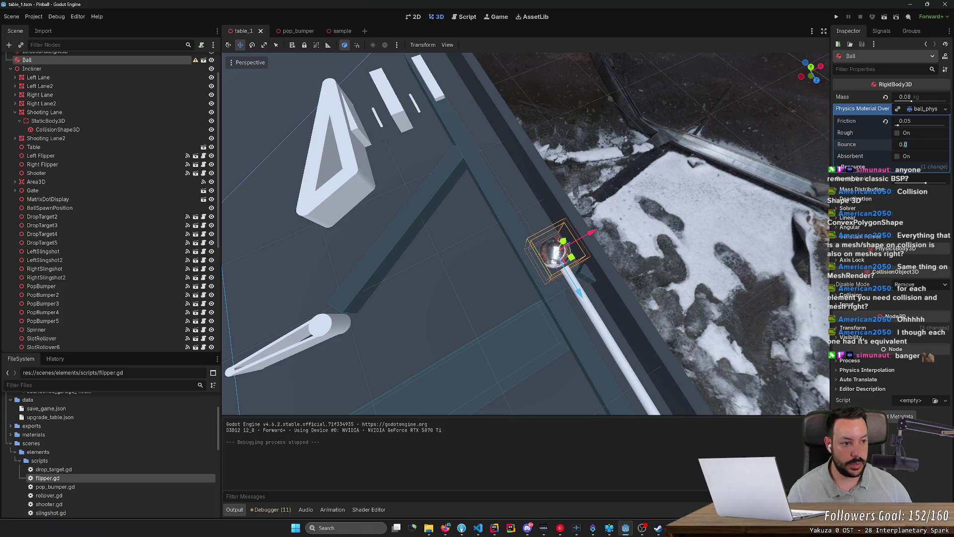
{"action": "type", "text": "5"}
{"action": "key", "text": "Return"}
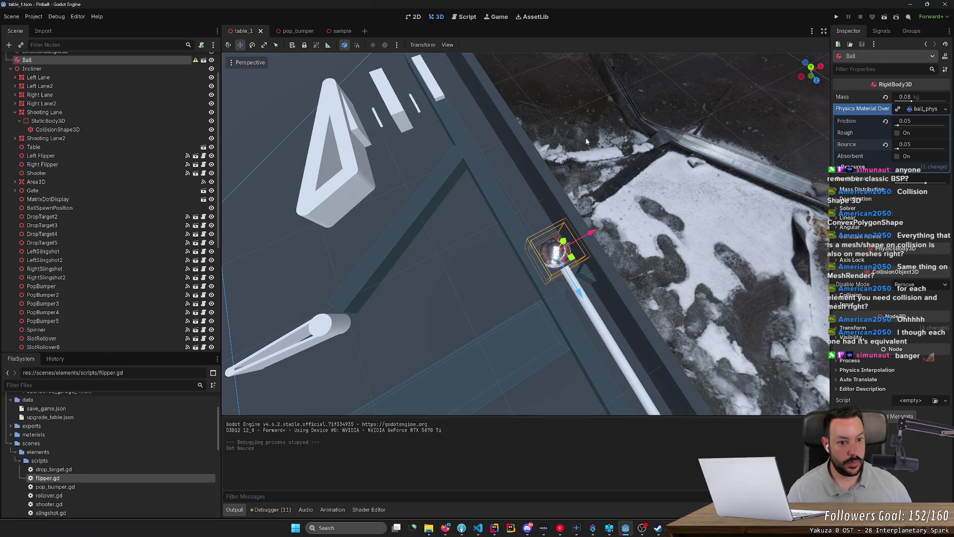
- Set the Shooting Lane StaticBody3D's wall_phy Bounce to 0.1 and run the game
{"action": "left_click", "coordinate": [484, 181]}
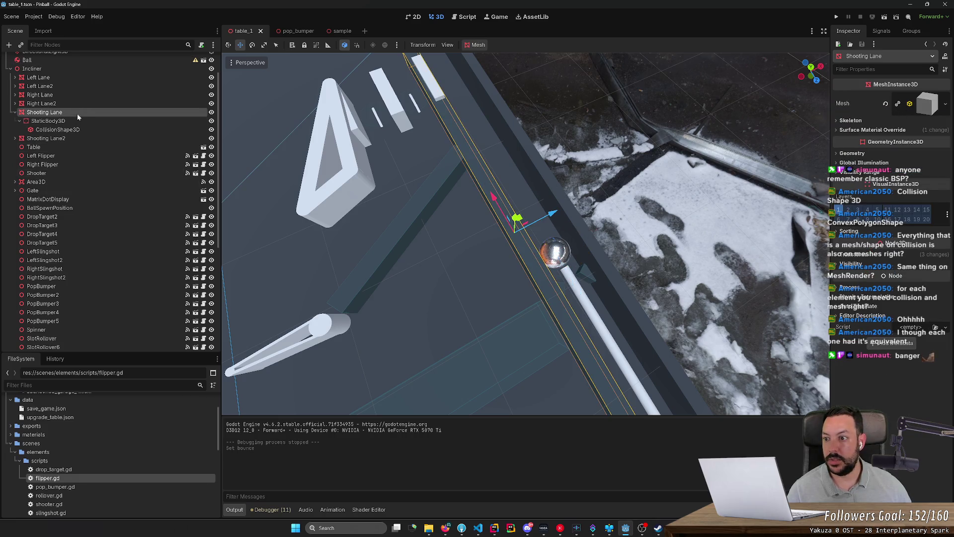
{"action": "left_click", "coordinate": [60, 120]}
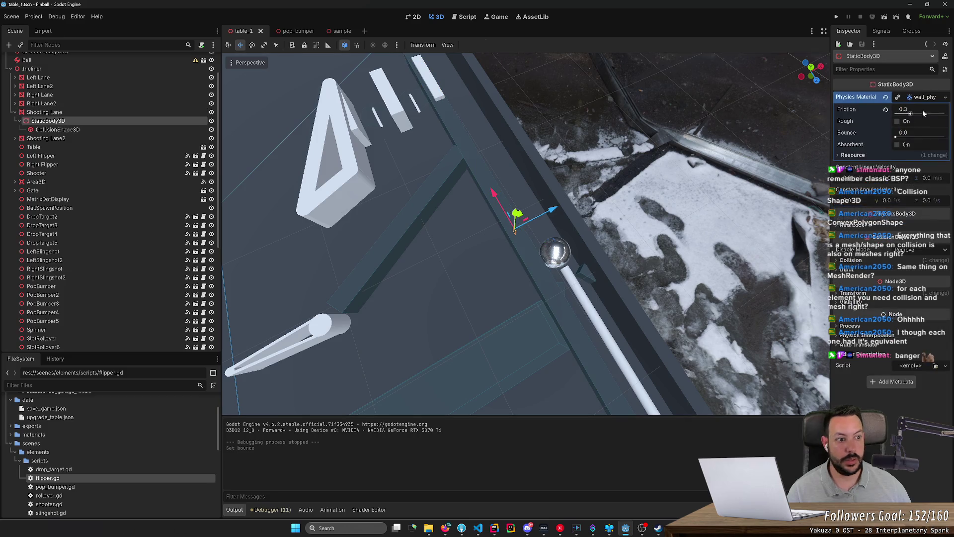
{"action": "left_click", "coordinate": [927, 98]}
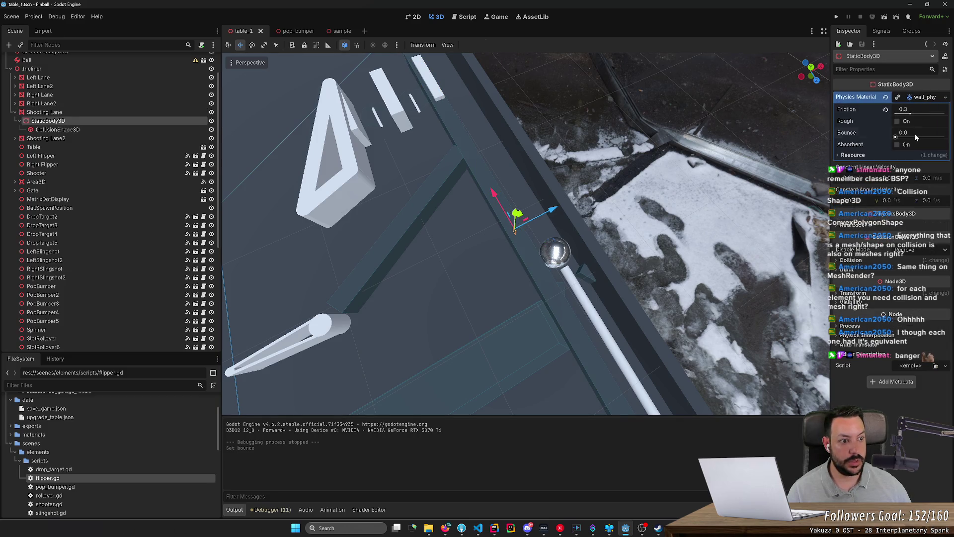
{"action": "type", "text": "1"}
{"action": "key", "text": "Return"}
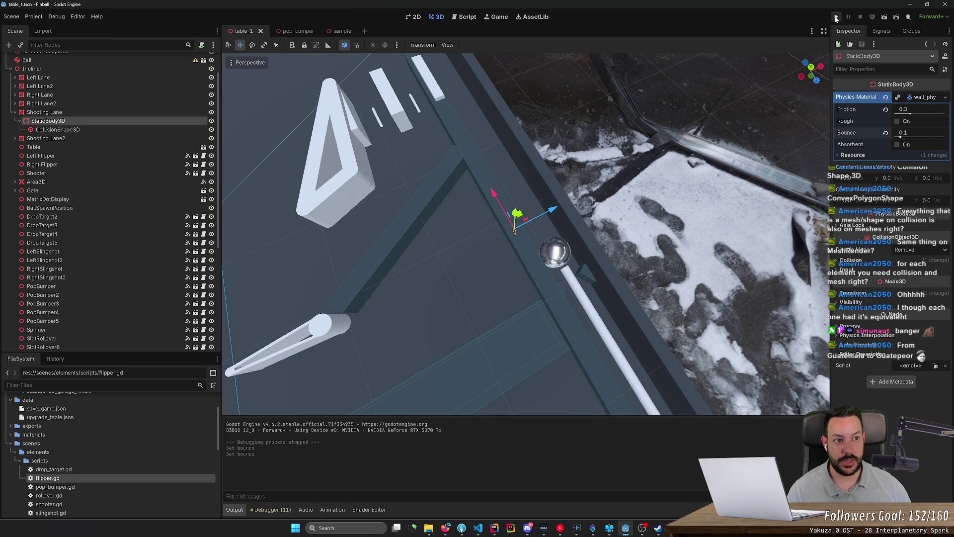
{"action": "left_click", "coordinate": [836, 16]}
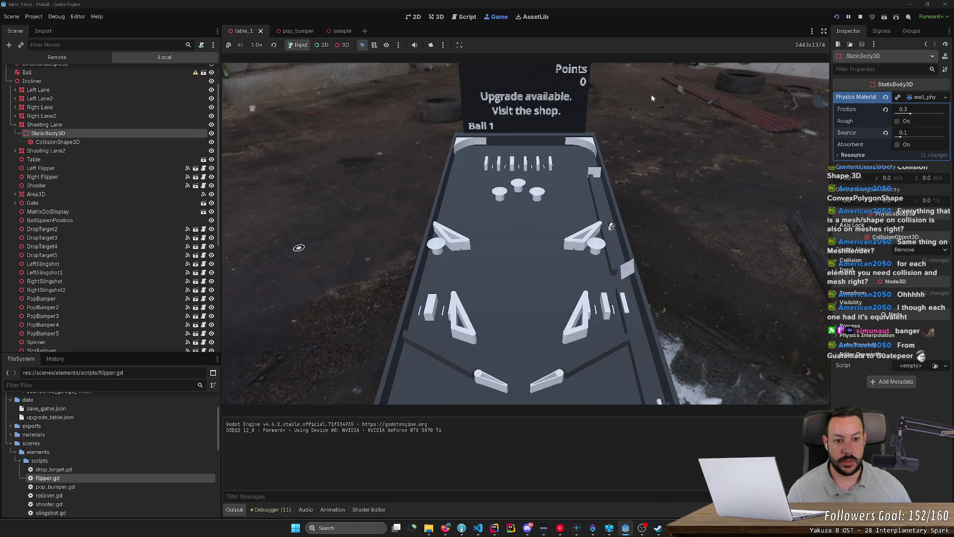
- Play the first ball with the left and right flippers, keeping it in play
{"action": "key", "text": "Right"}
{"action": "key", "text": "Left"}
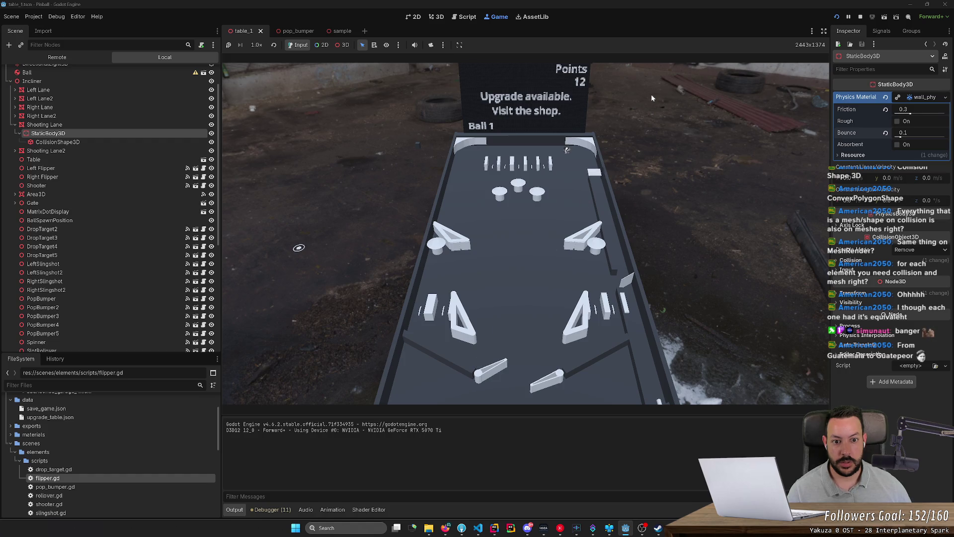
{"action": "key", "text": "Right"}
{"action": "key", "text": "Left"}
{"action": "key", "text": "Right"}
{"action": "key", "text": "Left"}
{"action": "key", "text": "Right"}
{"action": "key", "text": "Right"}
{"action": "key", "text": "Left"}
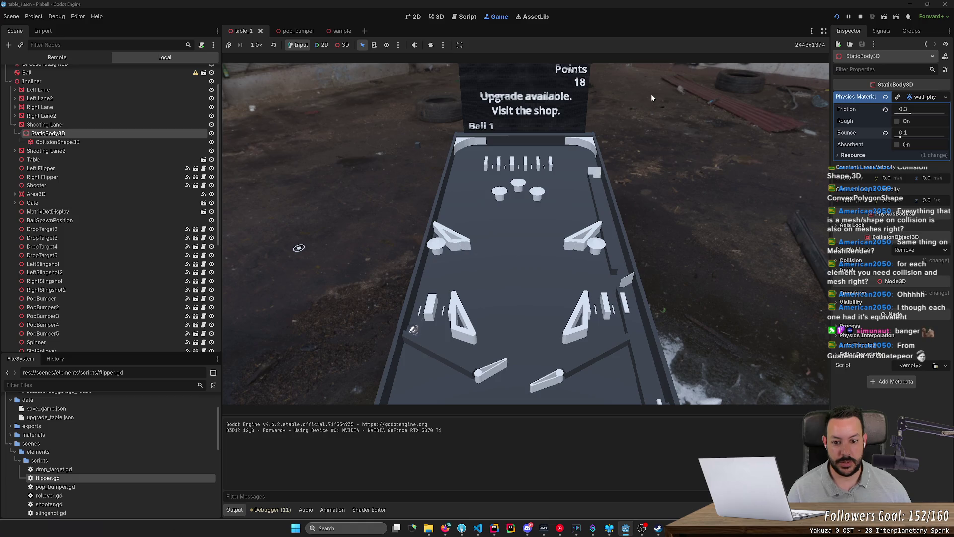
{"action": "key", "text": "Left"}
{"action": "key", "text": "Right"}
{"action": "key", "text": "Right"}
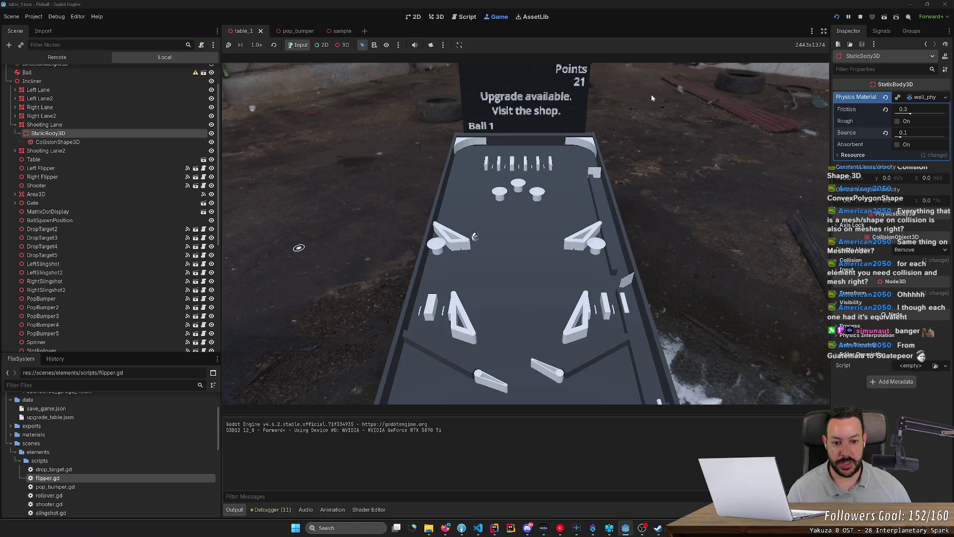
{"action": "key", "text": "Left"}
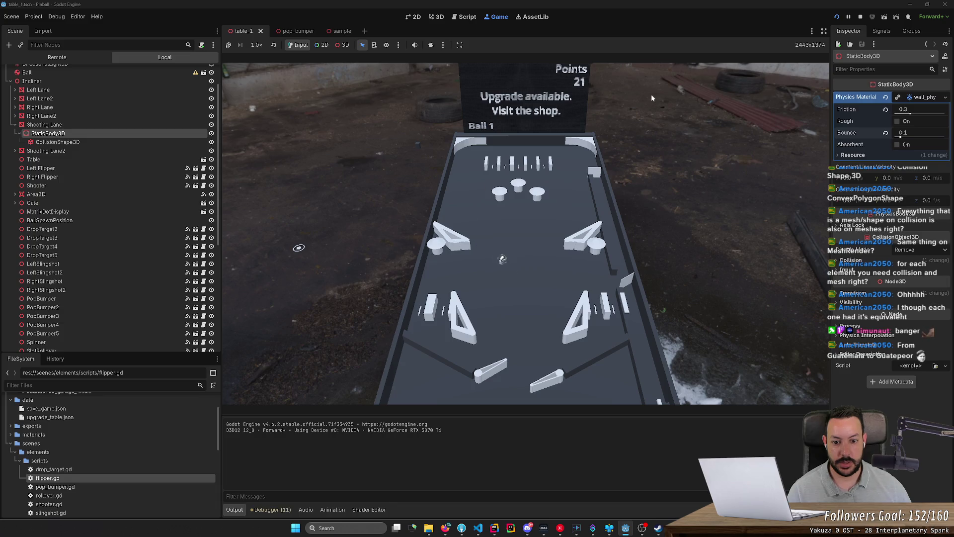
{"action": "key", "text": "Right"}
{"action": "key", "text": "Right"}
{"action": "key", "text": "Left"}
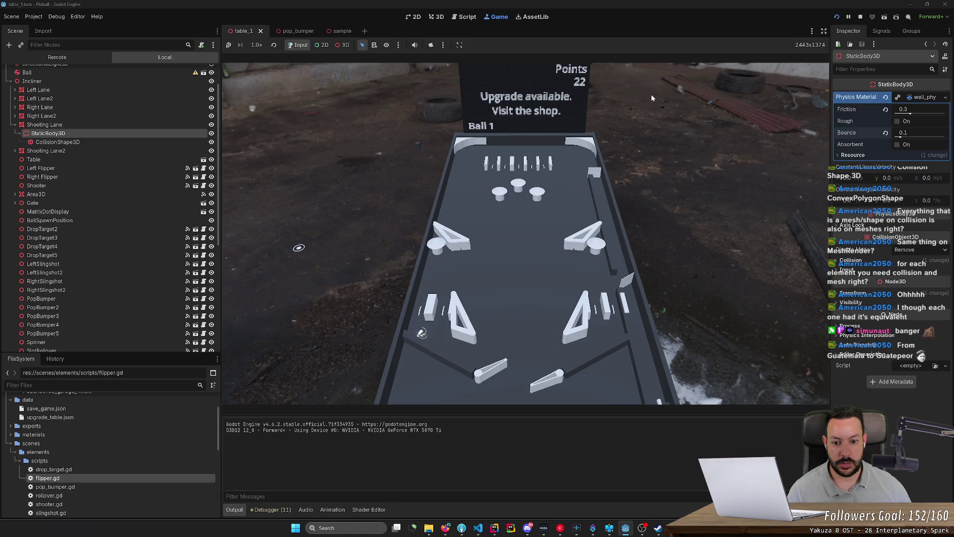
{"action": "key", "text": "Right"}
{"action": "key", "text": "Left"}
{"action": "key", "text": "Right"}
{"action": "key", "text": "Left"}
{"action": "key", "text": "Right"}
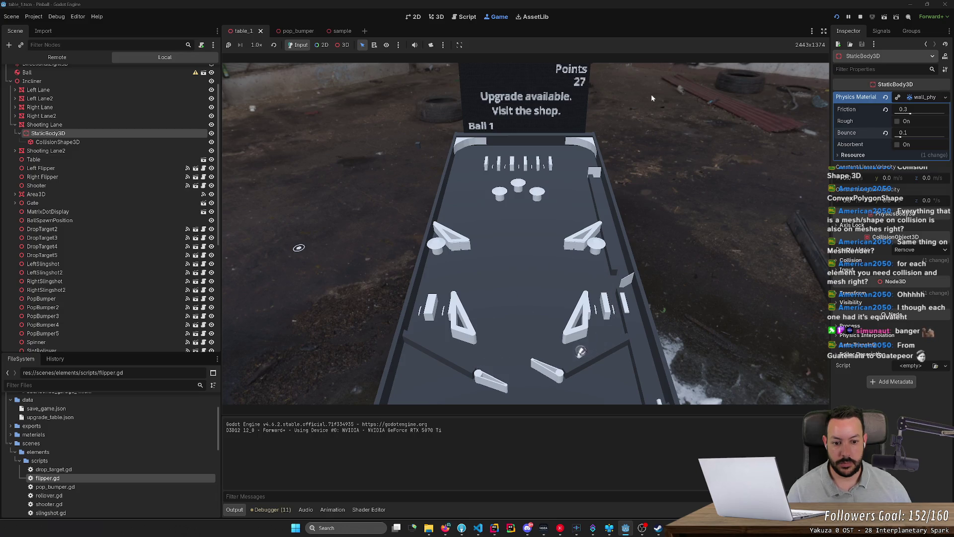
{"action": "key", "text": "Left"}
{"action": "key", "text": "Right"}
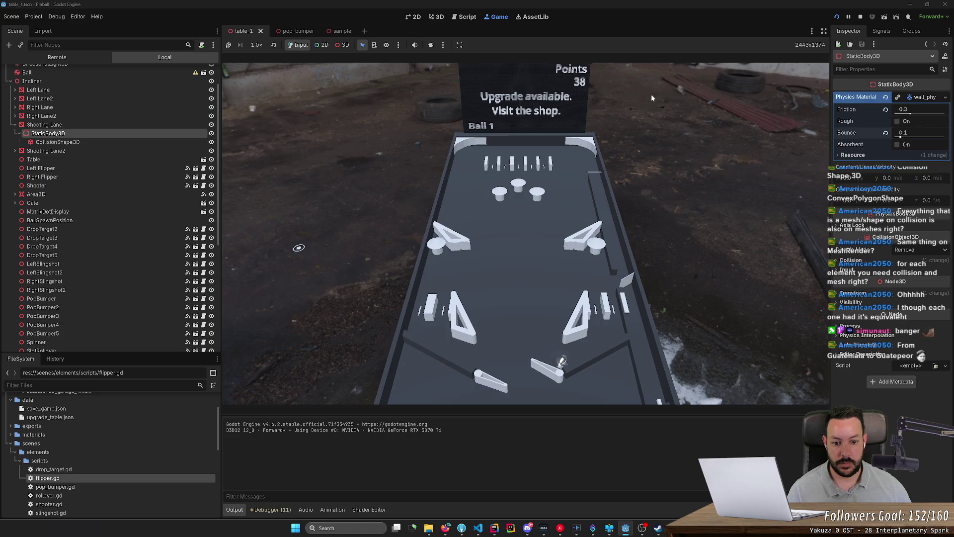
{"action": "key", "text": "Right"}
{"action": "key", "text": "Left"}
{"action": "key", "text": "Left"}
{"action": "key", "text": "Right"}
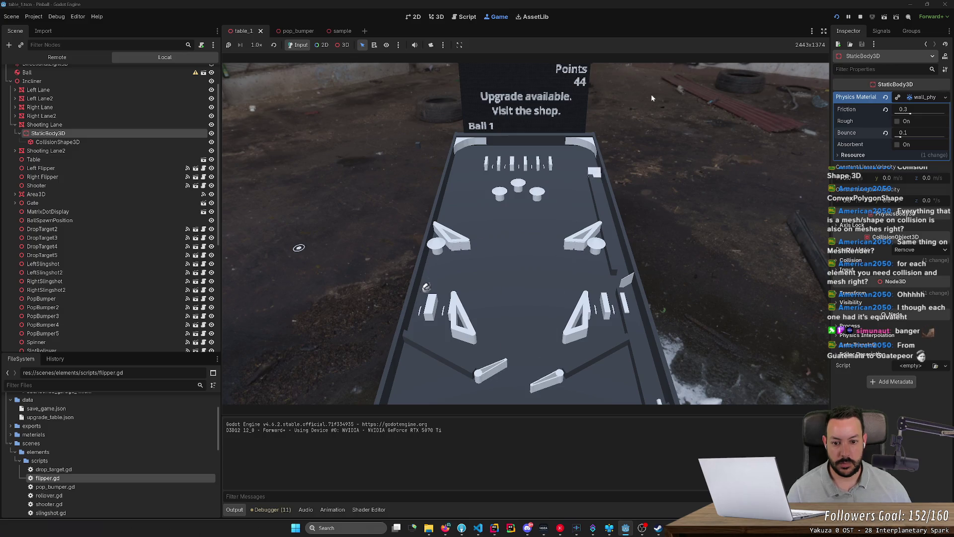
{"action": "key", "text": "Right"}
{"action": "key", "text": "Right"}
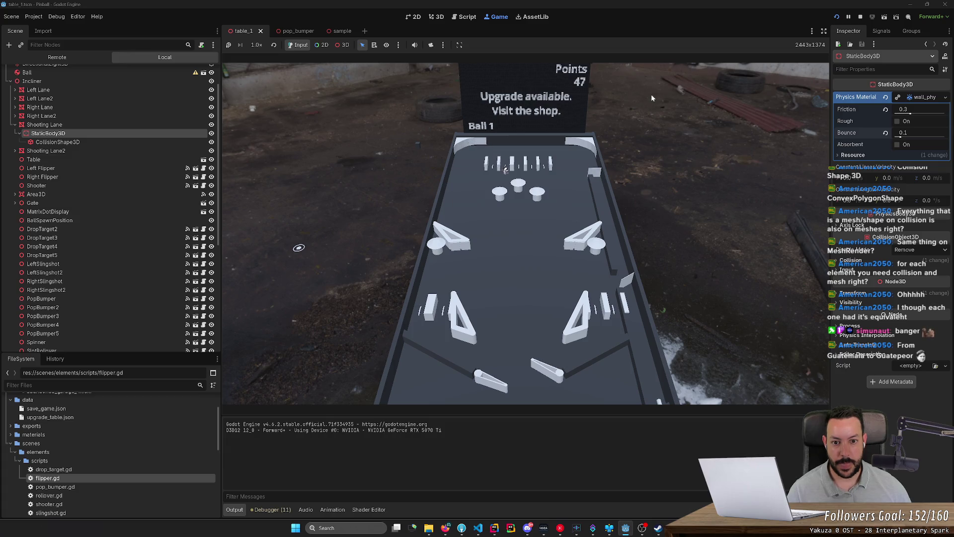
{"action": "key", "text": "Left"}
{"action": "key", "text": "Right"}
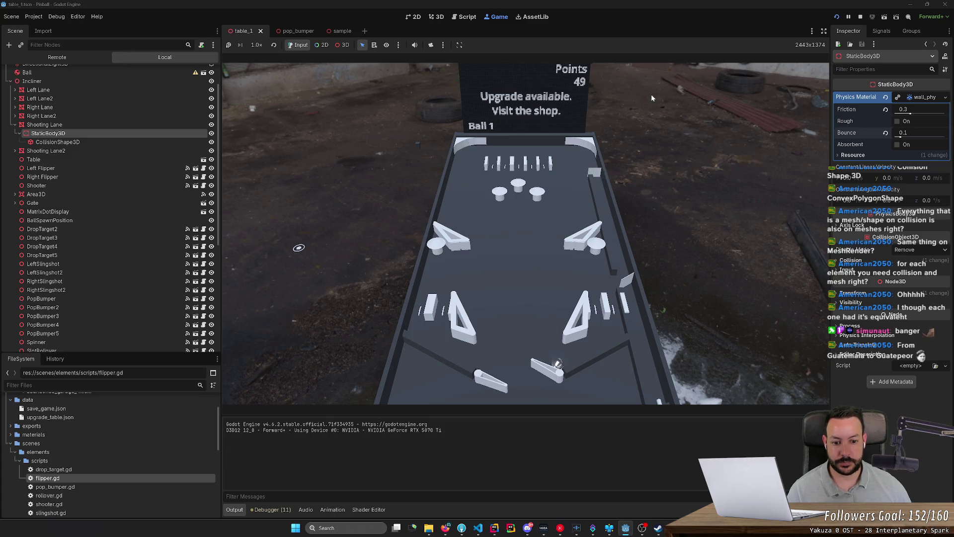
{"action": "key", "text": "Left"}
{"action": "key", "text": "Right"}
{"action": "key", "text": "Left"}
{"action": "key", "text": "Right"}
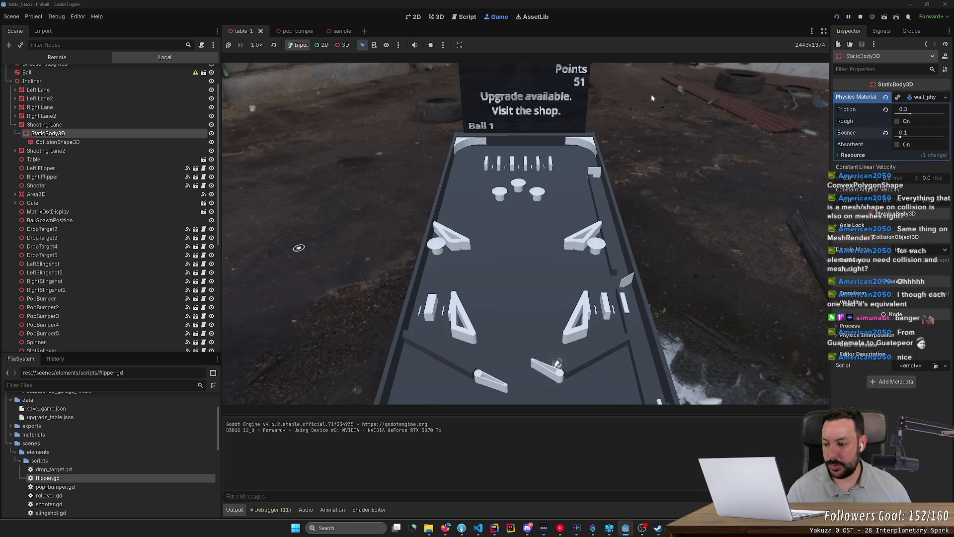
{"action": "key", "text": "Left"}
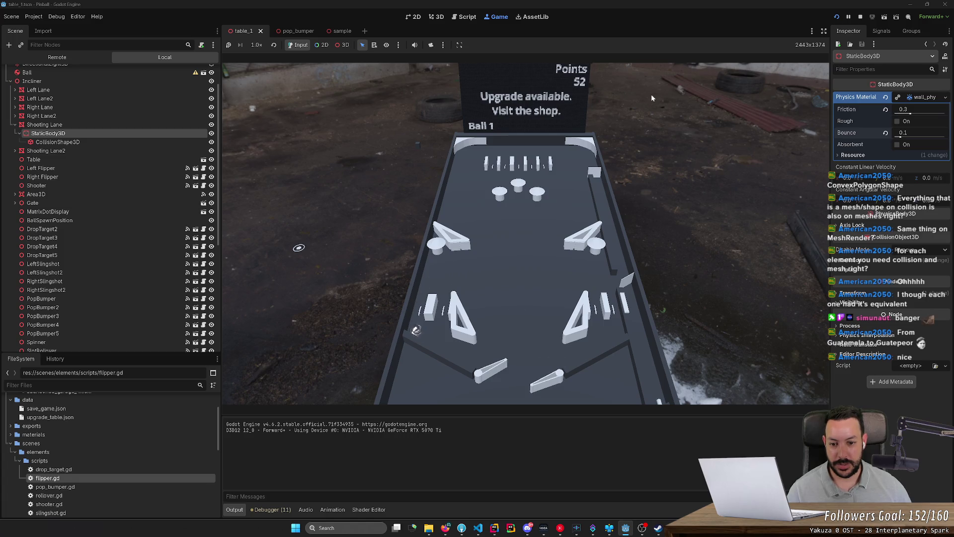
{"action": "key", "text": "Left"}
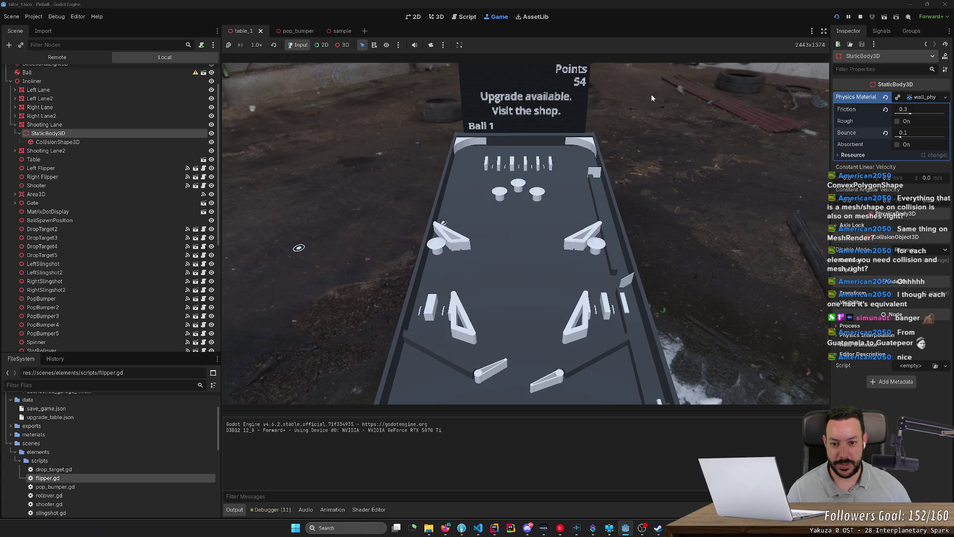
{"action": "key", "text": "Right"}
{"action": "key", "text": "Right"}
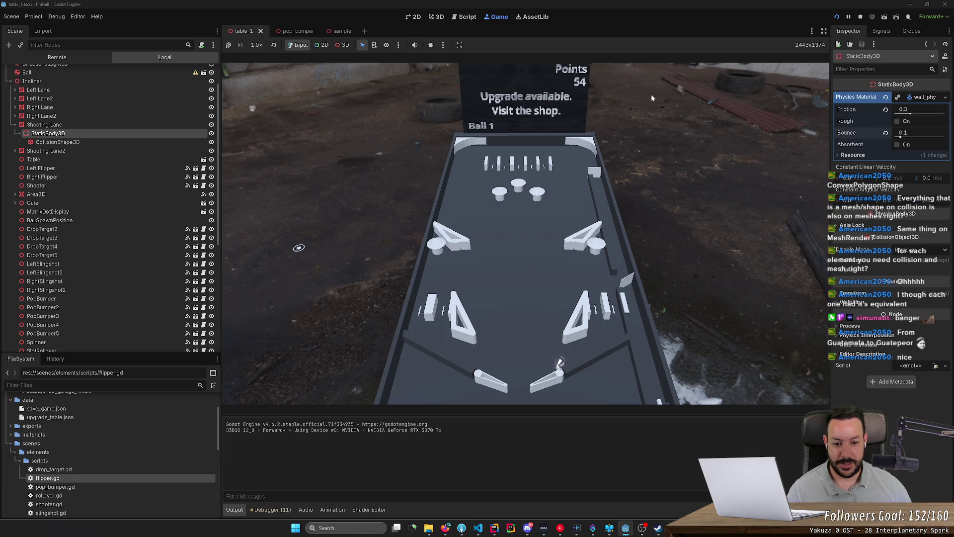
{"action": "key", "text": "Left"}
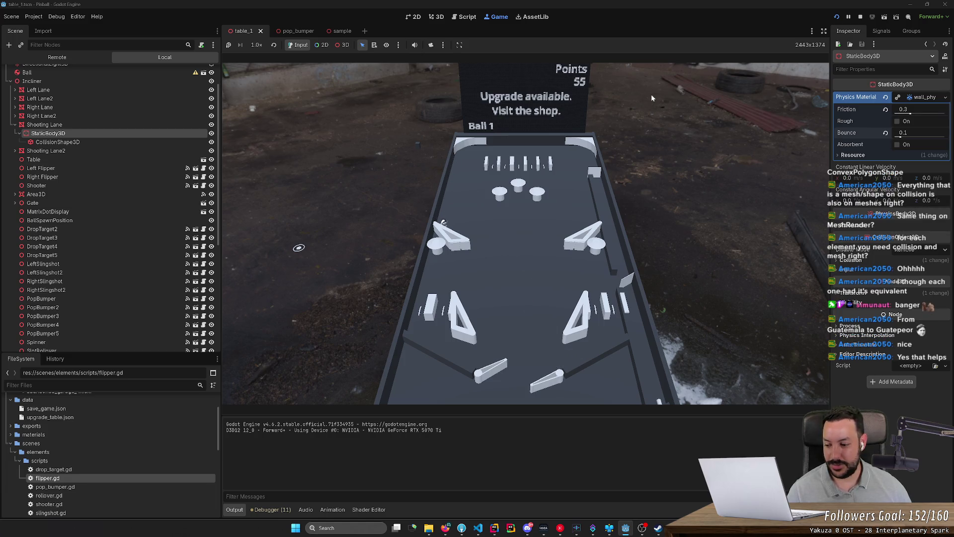
{"action": "key", "text": "Right"}
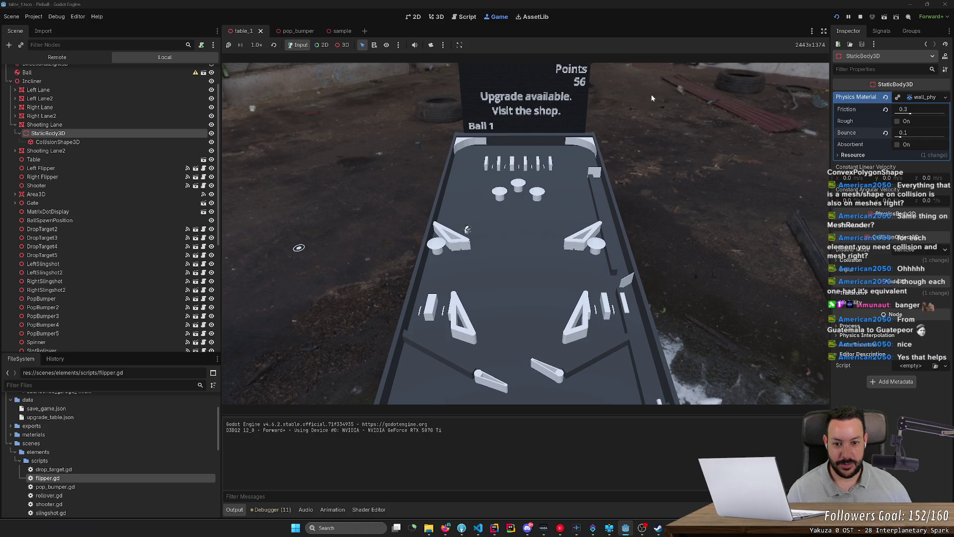
{"action": "key", "text": "Left"}
{"action": "key", "text": "Right"}
{"action": "key", "text": "Left"}
{"action": "key", "text": "Right"}
{"action": "key", "text": "Left"}
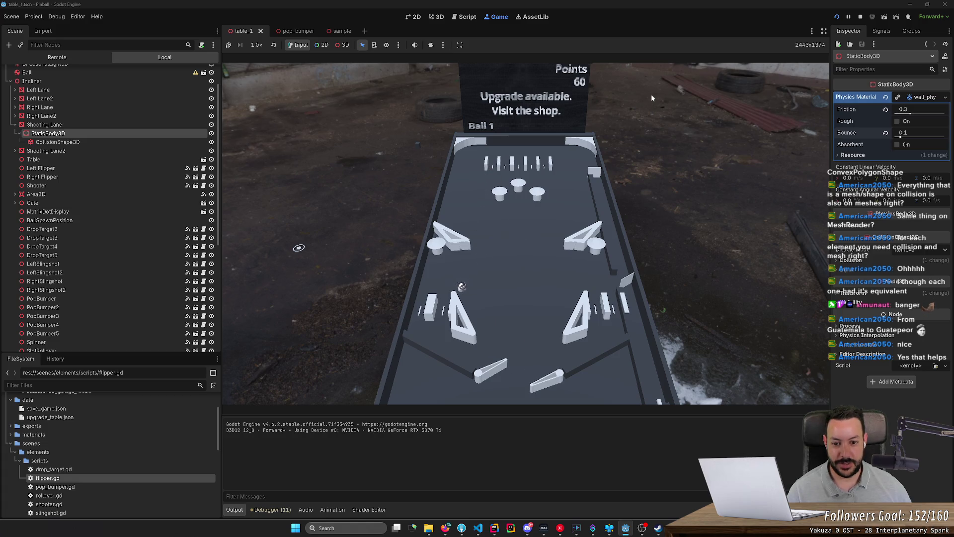
{"action": "key", "text": "Right"}
{"action": "key", "text": "Left"}
{"action": "key", "text": "Right"}
{"action": "key", "text": "Left"}
{"action": "key", "text": "Right"}
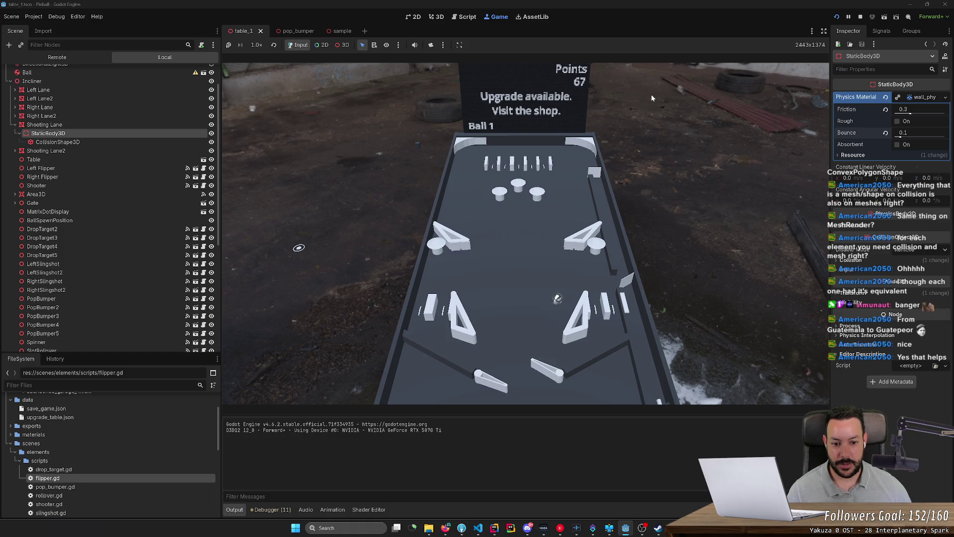
{"action": "key", "text": "Right"}
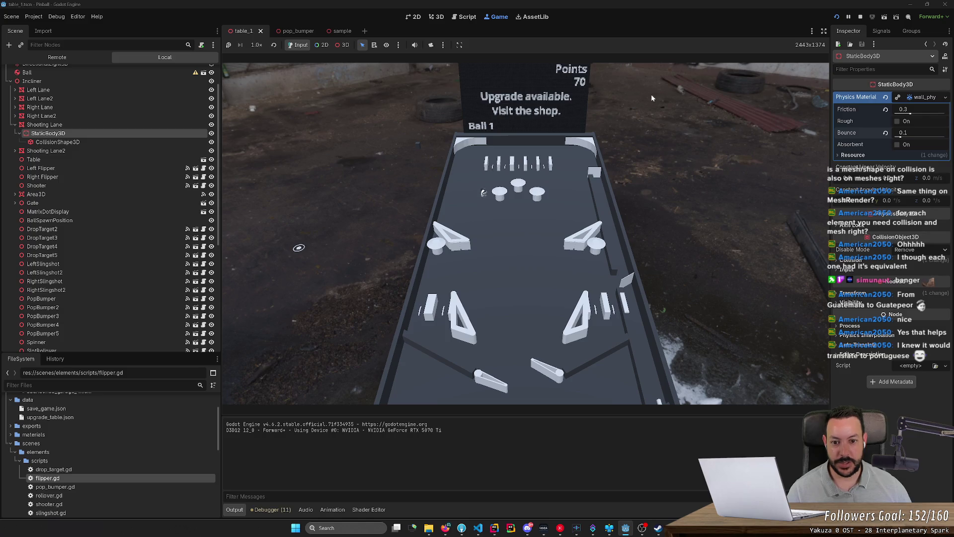
{"action": "key", "text": "Left"}
{"action": "key", "text": "Left"}
{"action": "key", "text": "Right"}
{"action": "key", "text": "Left"}
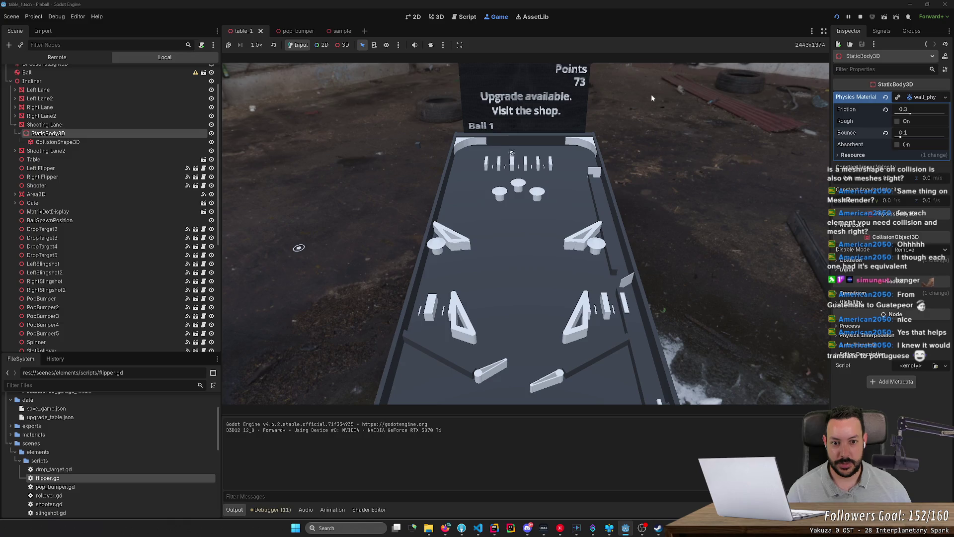
{"action": "key", "text": "Right"}
{"action": "key", "text": "Right"}
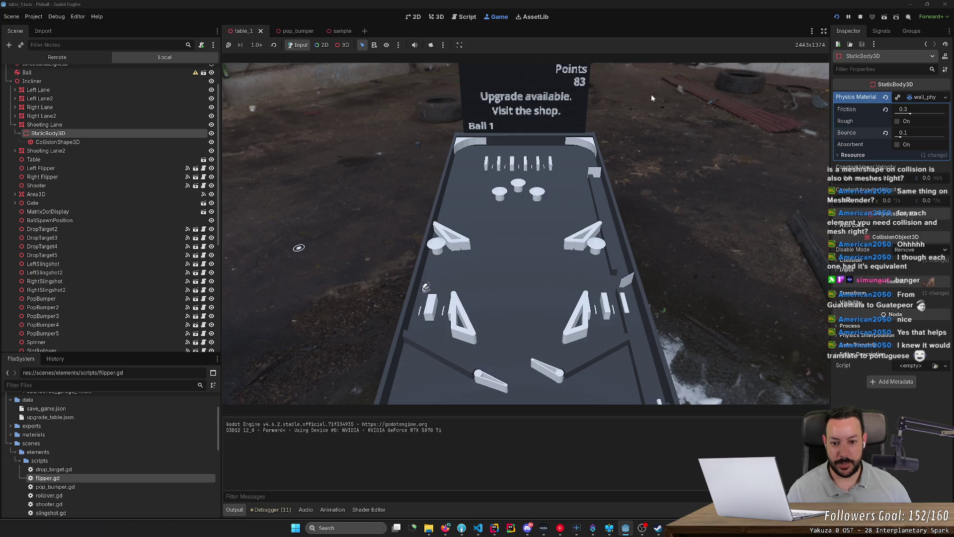
- Keep flipping until Ball 1 drains at 121 points, then stop the game
{"action": "key", "text": "Right"}
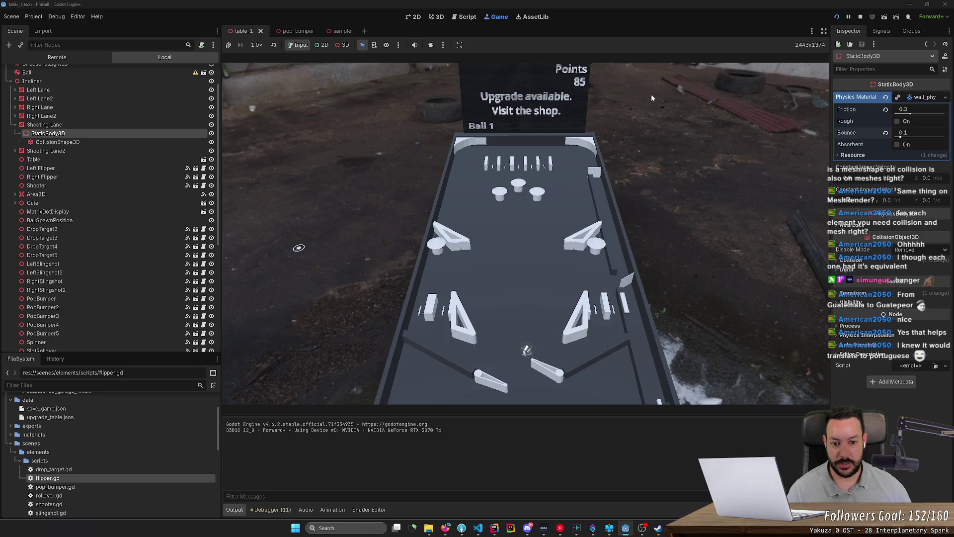
{"action": "key", "text": "Left"}
{"action": "key", "text": "Right"}
{"action": "key", "text": "Left"}
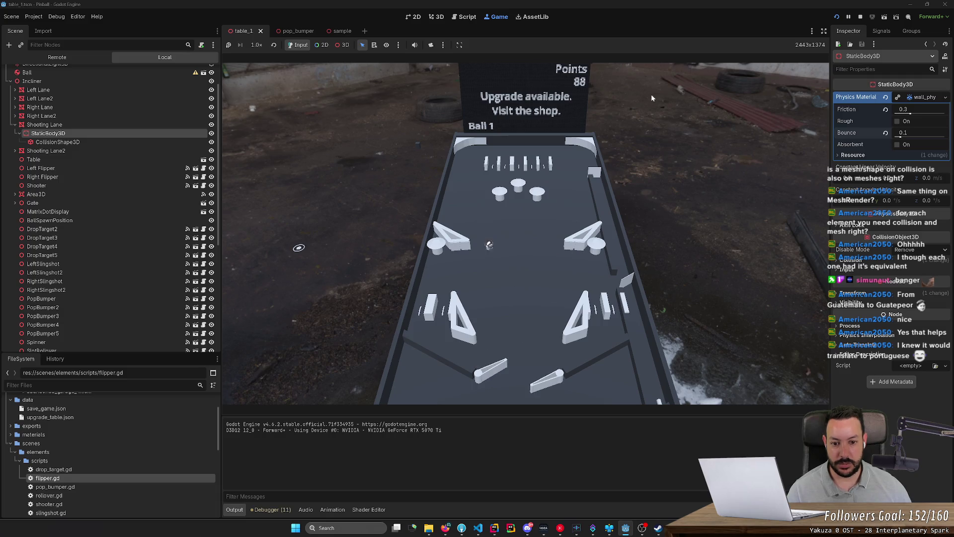
{"action": "key", "text": "Right"}
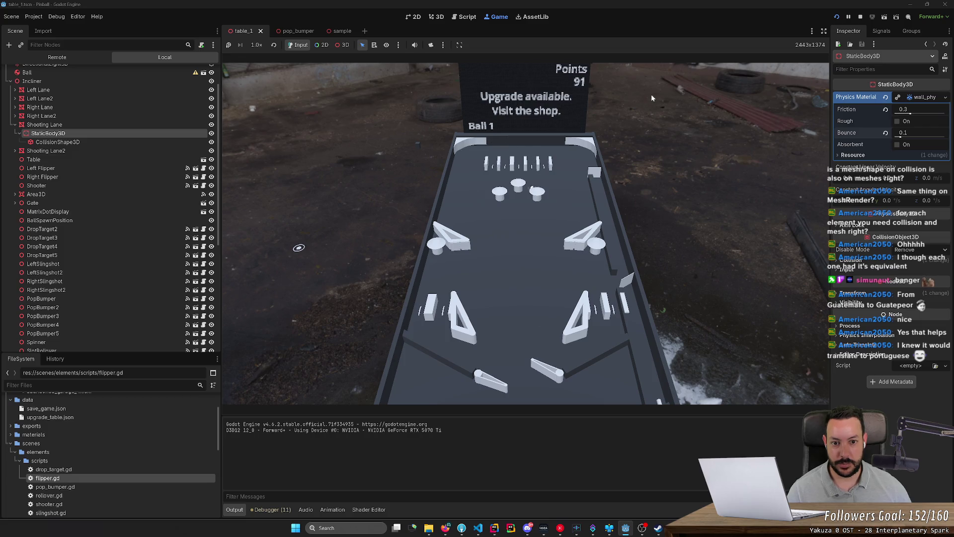
{"action": "key", "text": "Right"}
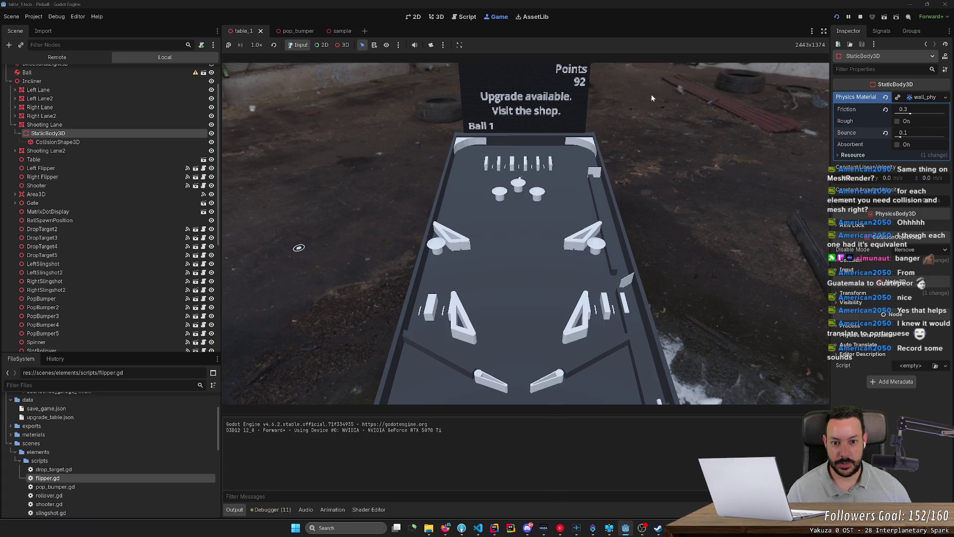
{"action": "key", "text": "Right"}
{"action": "key", "text": "Left"}
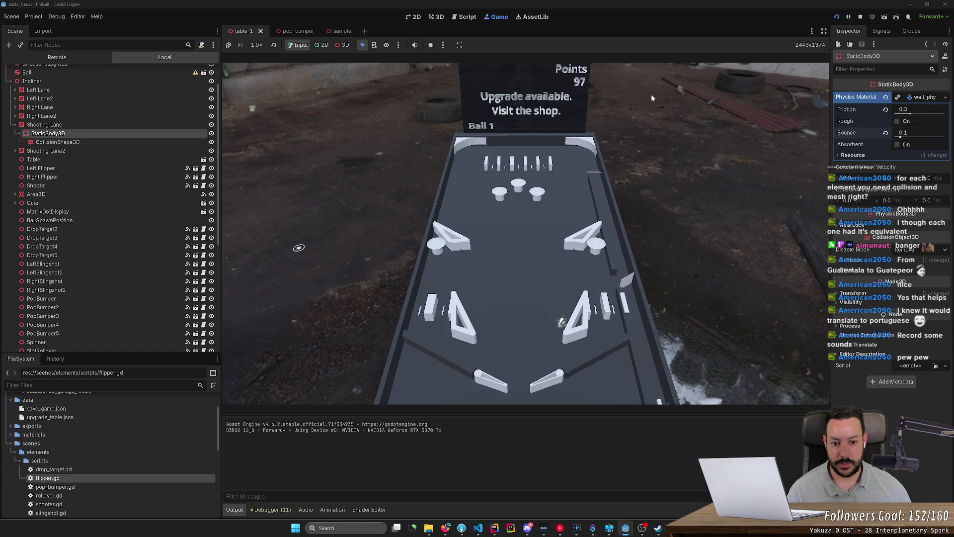
{"action": "key", "text": "Right"}
{"action": "key", "text": "Left"}
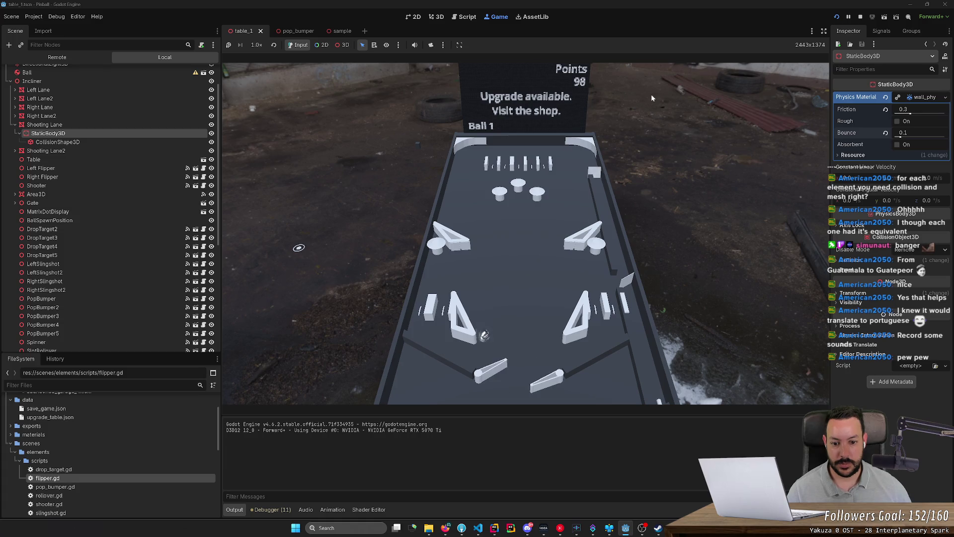
{"action": "key", "text": "Left"}
{"action": "key", "text": "Left"}
{"action": "key", "text": "Right"}
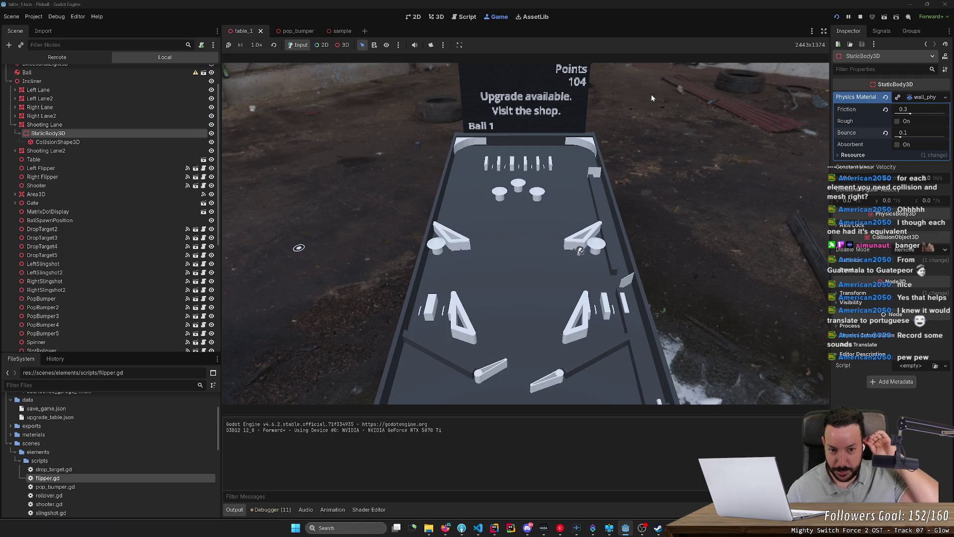
{"action": "key", "text": "Left"}
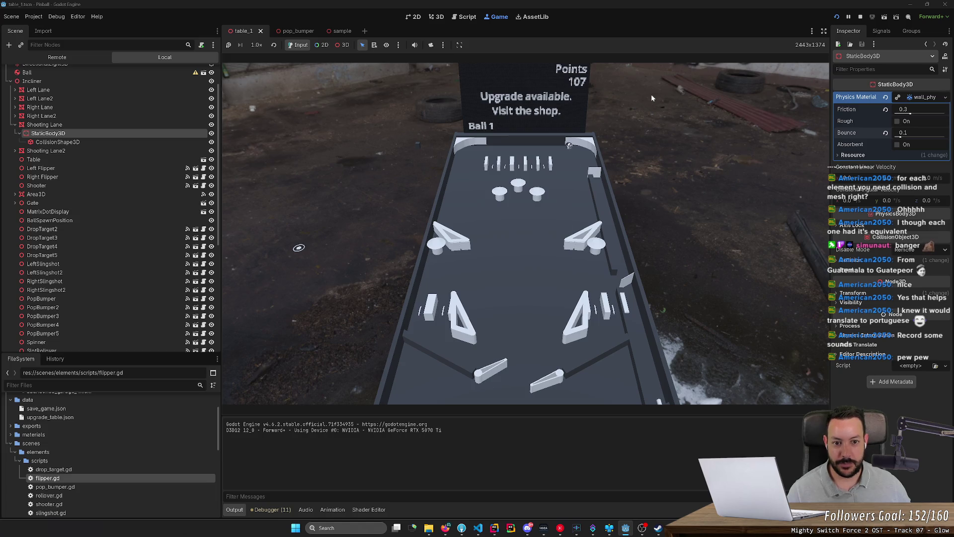
{"action": "key", "text": "Right"}
{"action": "key", "text": "Left"}
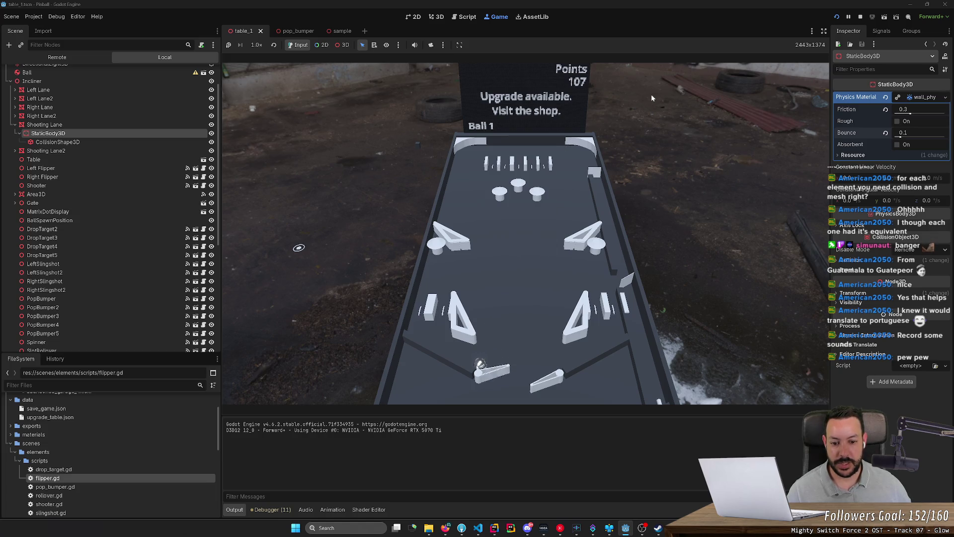
{"action": "key", "text": "Right"}
{"action": "key", "text": "Left"}
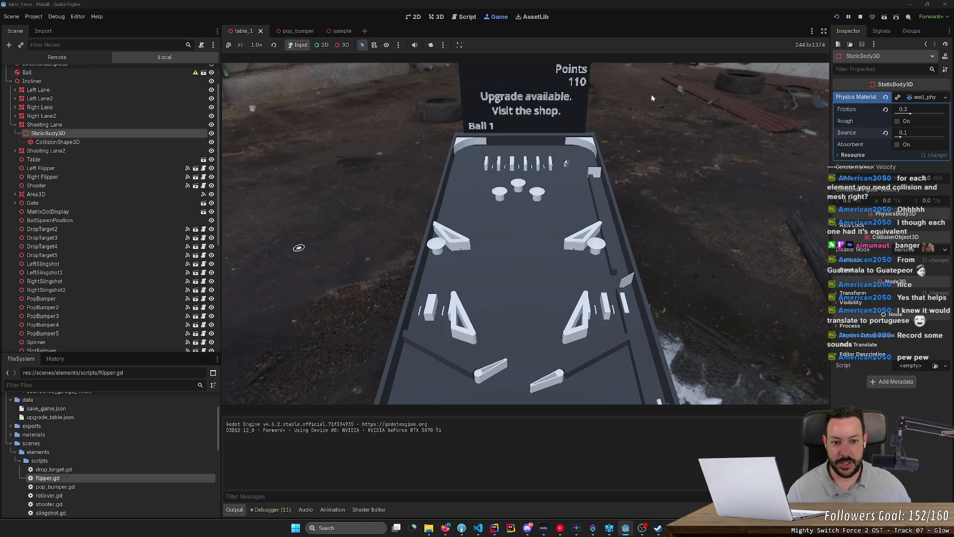
{"action": "key", "text": "Right"}
{"action": "key", "text": "Left"}
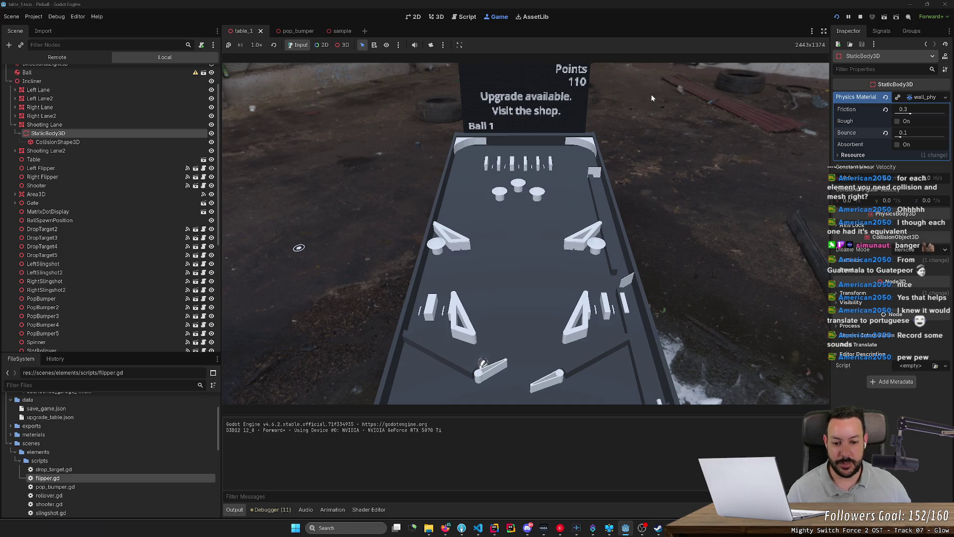
{"action": "key", "text": "Right"}
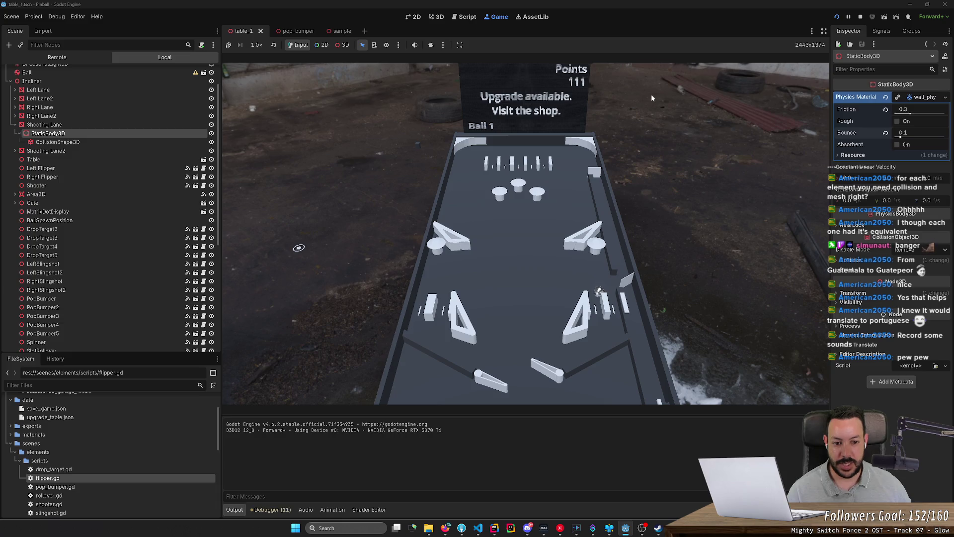
{"action": "key", "text": "Right"}
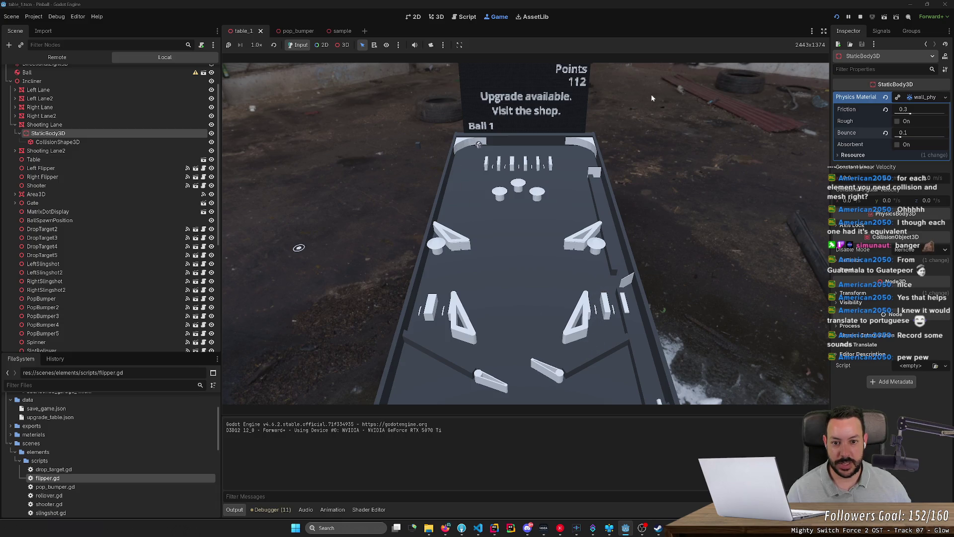
{"action": "key", "text": "Left"}
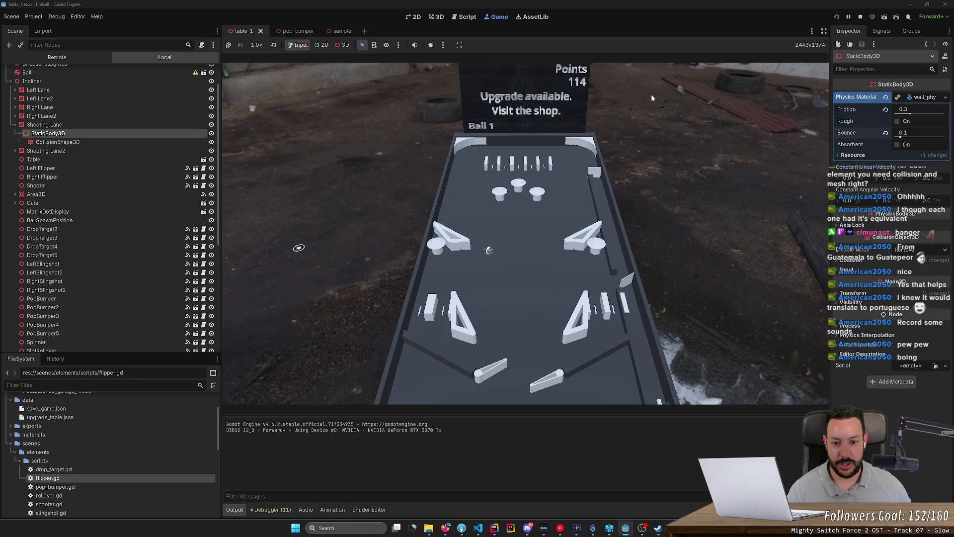
{"action": "key", "text": "Right"}
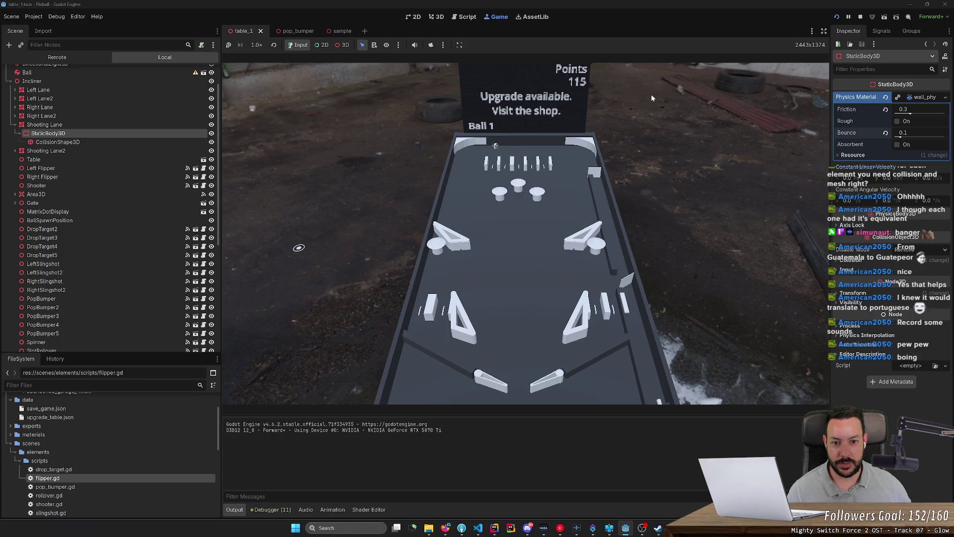
{"action": "key", "text": "Right"}
{"action": "key", "text": "Left"}
{"action": "key", "text": "Right"}
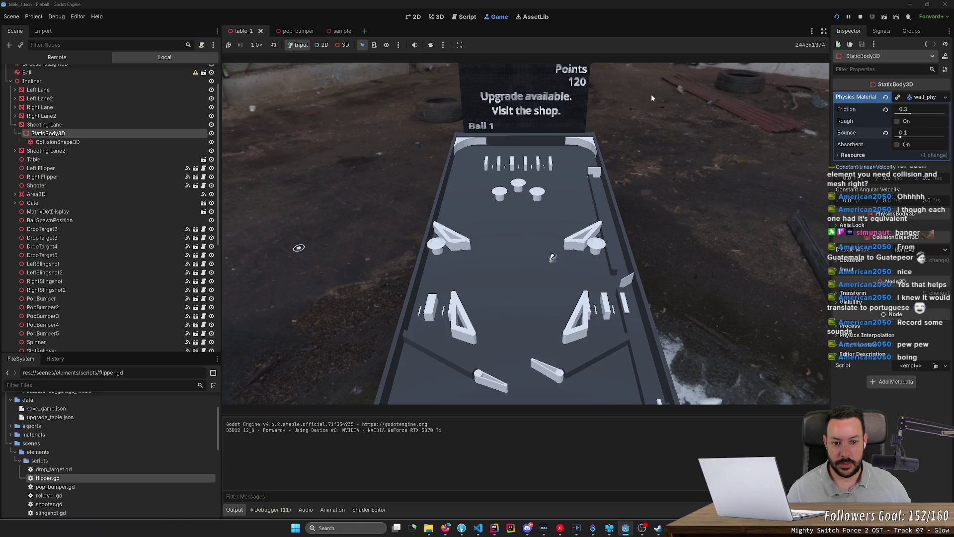
{"action": "key", "text": "Right"}
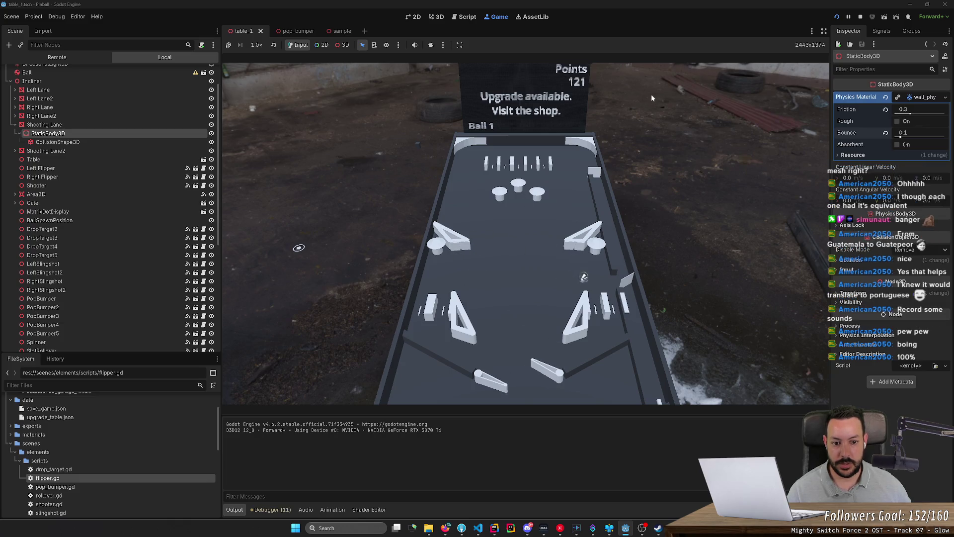
{"action": "key", "text": "Left"}
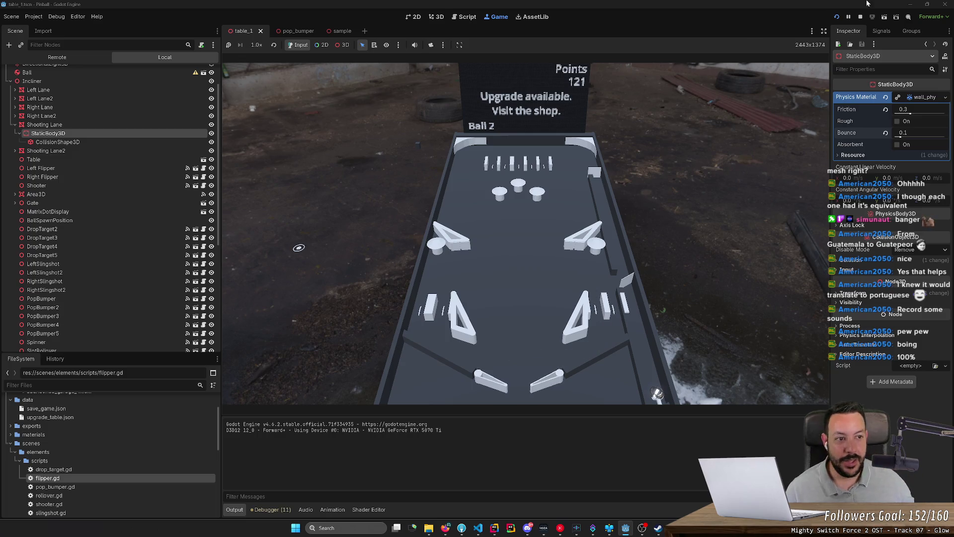
{"action": "left_click", "coordinate": [860, 17]}
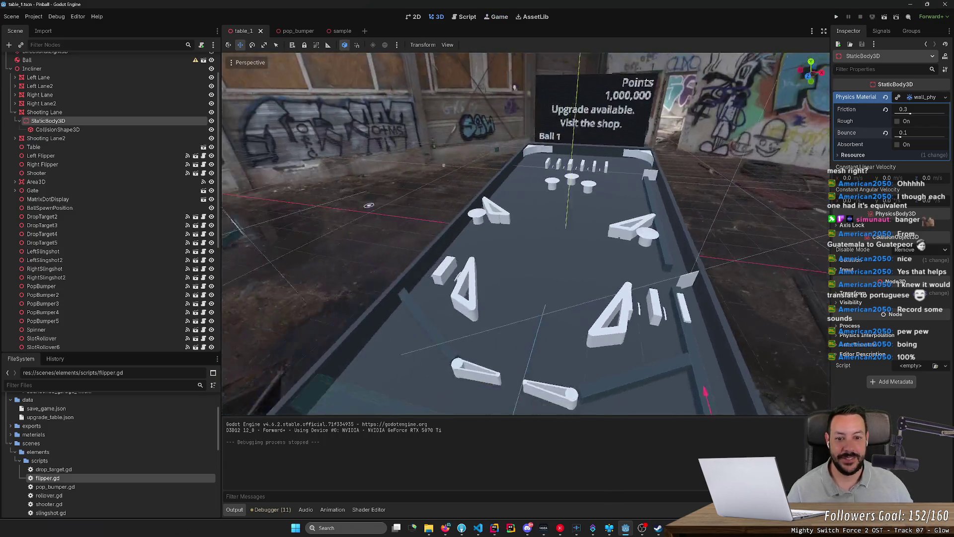
- Fly the view to the table top and set the second slot rollover's ID to slot_rollover_2
{"action": "key", "text": "w"}
{"action": "scroll", "coordinate": [366, 205], "scroll_direction": "up", "scroll_amount": 2}
{"action": "key", "text": "s"}
{"action": "scroll", "coordinate": [525, 234], "scroll_direction": "up", "scroll_amount": 2}
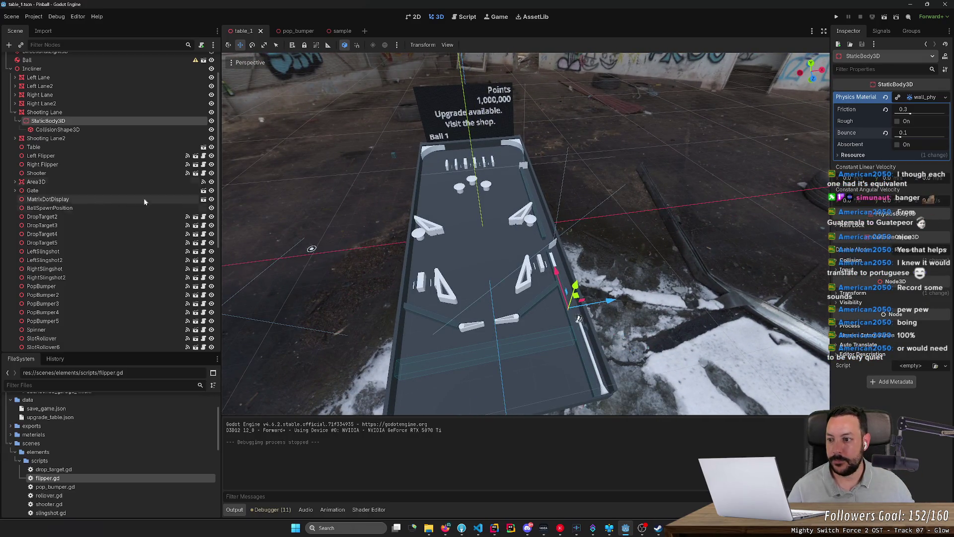
{"action": "key", "text": "w"}
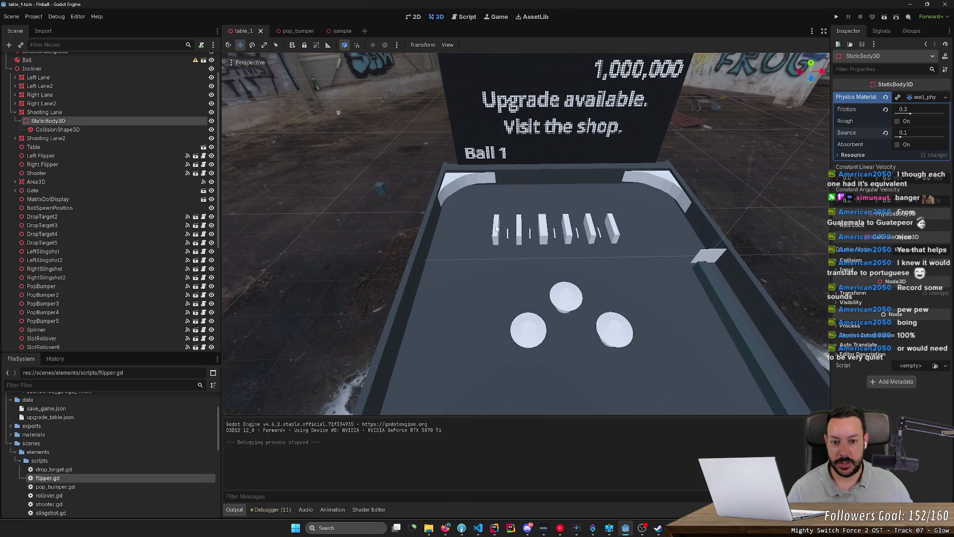
{"action": "left_click", "coordinate": [496, 228]}
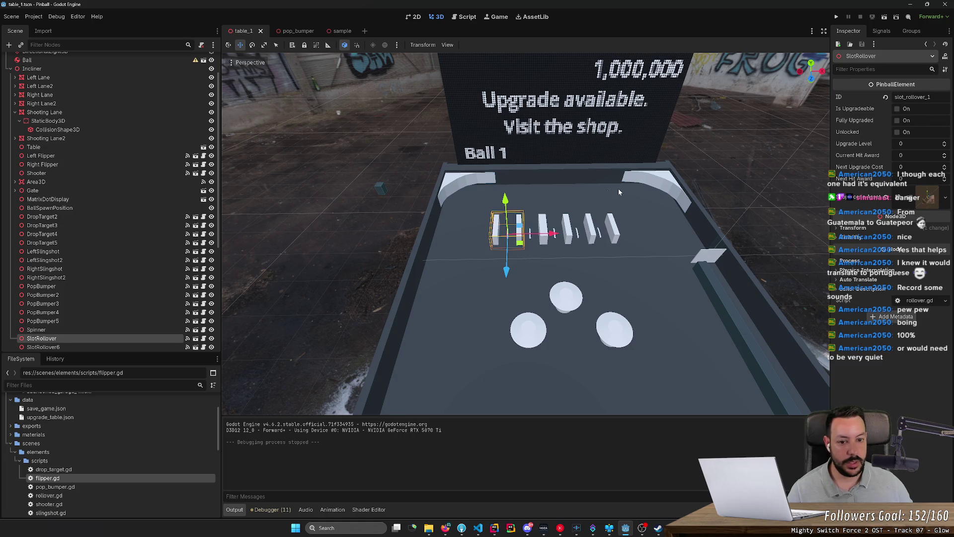
{"action": "left_click", "coordinate": [542, 228]}
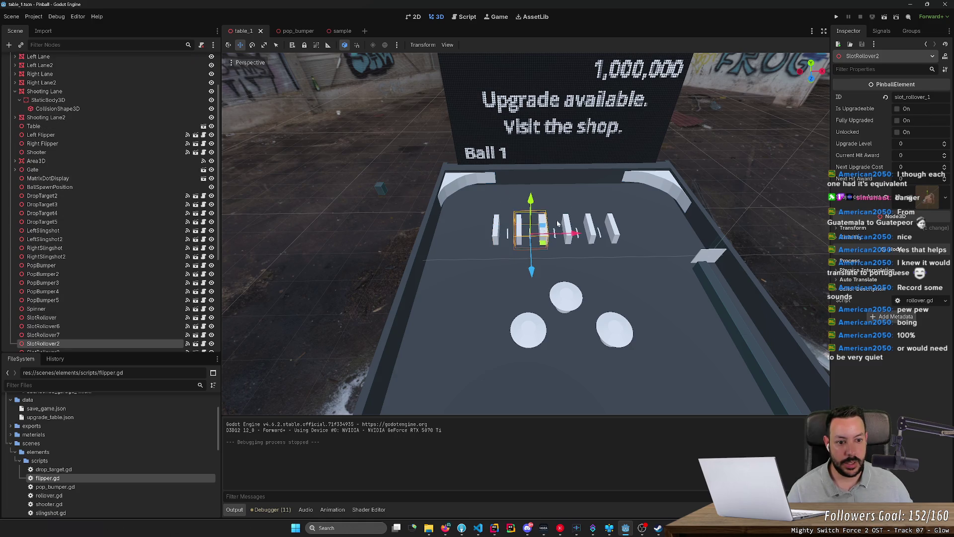
{"action": "left_click", "coordinate": [914, 97]}
{"action": "key", "text": "BackSpace"}
{"action": "type", "text": "2"}
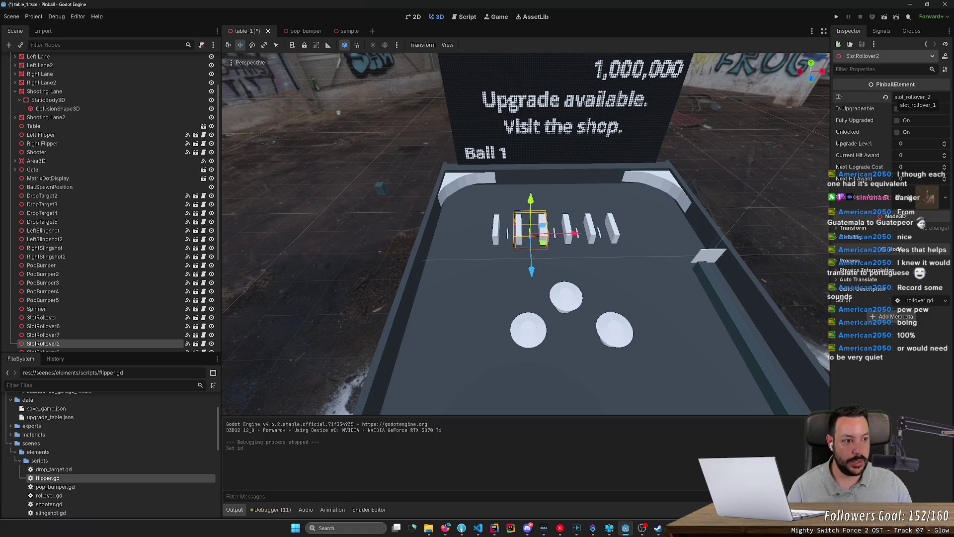
- Set the third and fourth slot rollovers' IDs to slot_rollover_3 and slot_rollover_4
{"action": "left_click", "coordinate": [566, 223]}
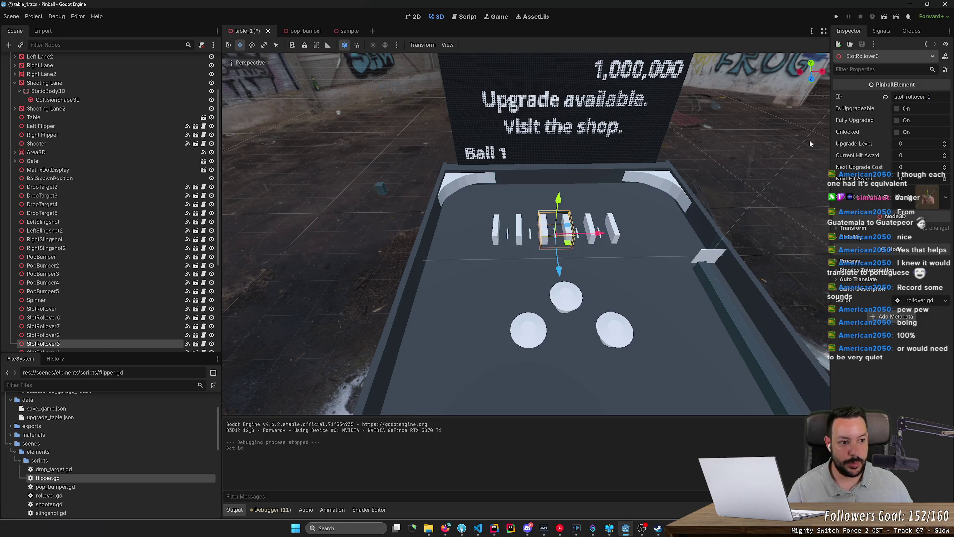
{"action": "left_click", "coordinate": [927, 97]}
{"action": "key", "text": "Return"}
{"action": "left_click", "coordinate": [591, 221]}
{"action": "left_click", "coordinate": [927, 97]}
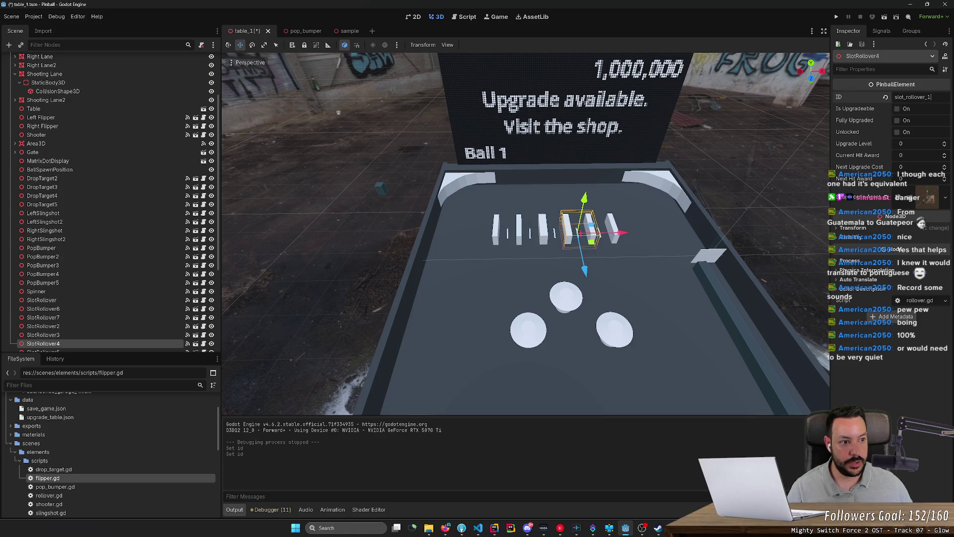
{"action": "key", "text": "BackSpace"}
{"action": "type", "text": "4"}
{"action": "key", "text": "Return"}
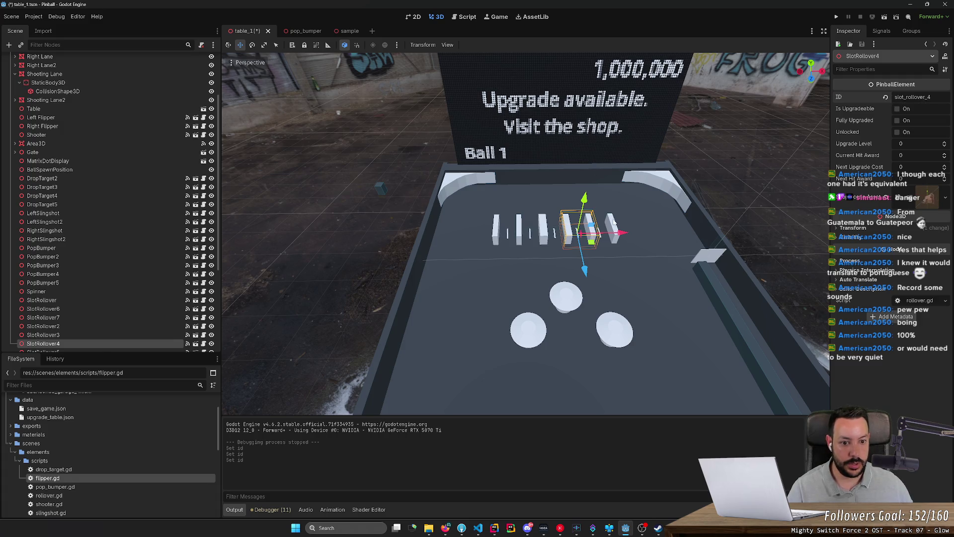
- Change SlotRollover5's ID to slot_rollover_5 and save the table scene
{"action": "left_click", "coordinate": [613, 221]}
{"action": "left_click", "coordinate": [927, 97]}
{"action": "key", "text": "BackSpace"}
{"action": "type", "text": "5"}
{"action": "key", "text": "Return"}
{"action": "key", "text": "ctrl+s"}
{"action": "mouse_move", "coordinate": [584, 206]}
{"action": "left_mouse_down"}
{"action": "mouse_move", "coordinate": [571, 199]}
{"action": "mouse_move", "coordinate": [584, 206]}
{"action": "left_mouse_up"}
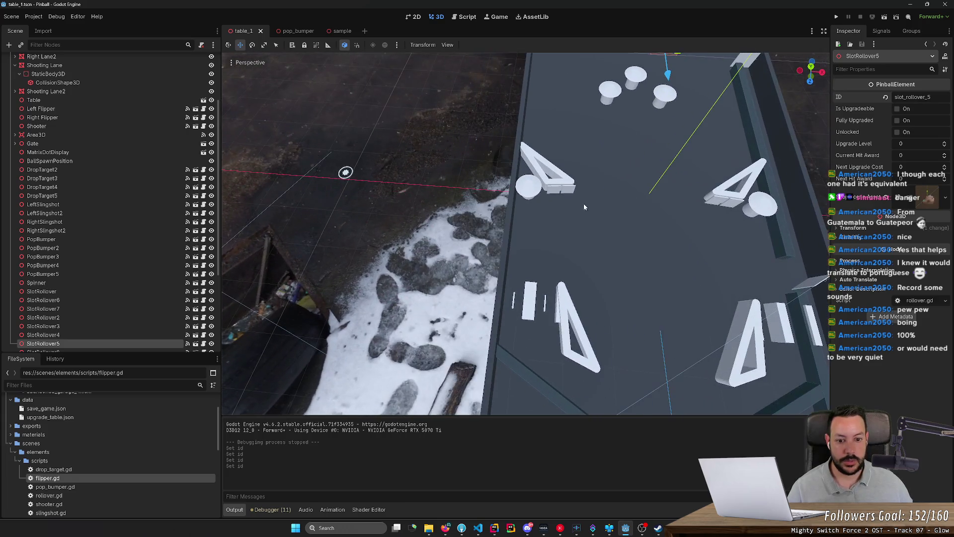
- Give the rollovers near the lower left slingshot IDs slot_rollover_6 and slot_rollover_7
{"action": "left_click", "coordinate": [529, 290]}
{"action": "left_click", "coordinate": [924, 97]}
{"action": "key", "text": "BackSpace"}
{"action": "type", "text": "6"}
{"action": "key", "text": "Return"}
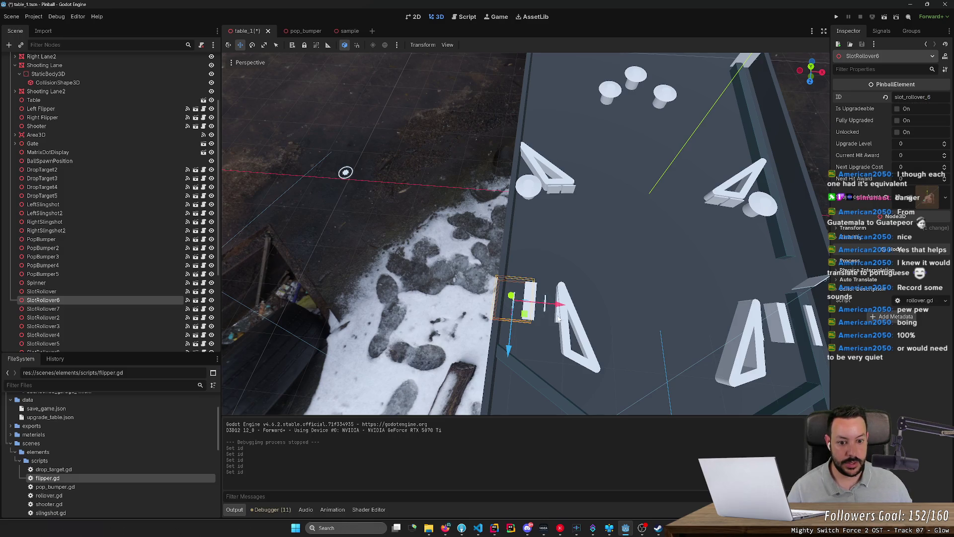
{"action": "left_click", "coordinate": [558, 318]}
{"action": "key", "text": "shift+Left"}
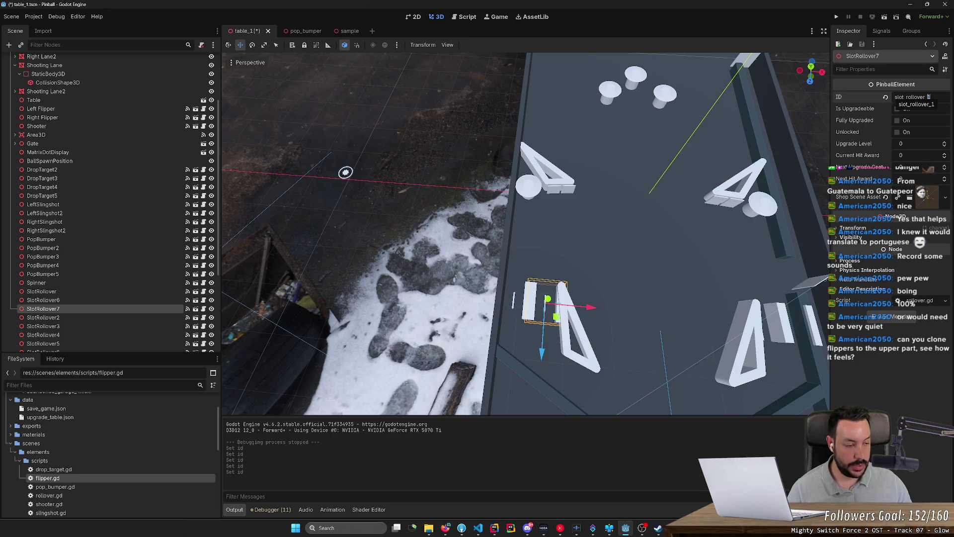
{"action": "key", "text": "Return"}
- Set the right-slingshot rollover SlotRollover9's ID to slot_rollover_7 and save the scene
{"action": "left_click_drag", "start_coordinate": [765, 329], "coordinate": [621, 339]}
{"action": "left_click", "coordinate": [618, 329]}
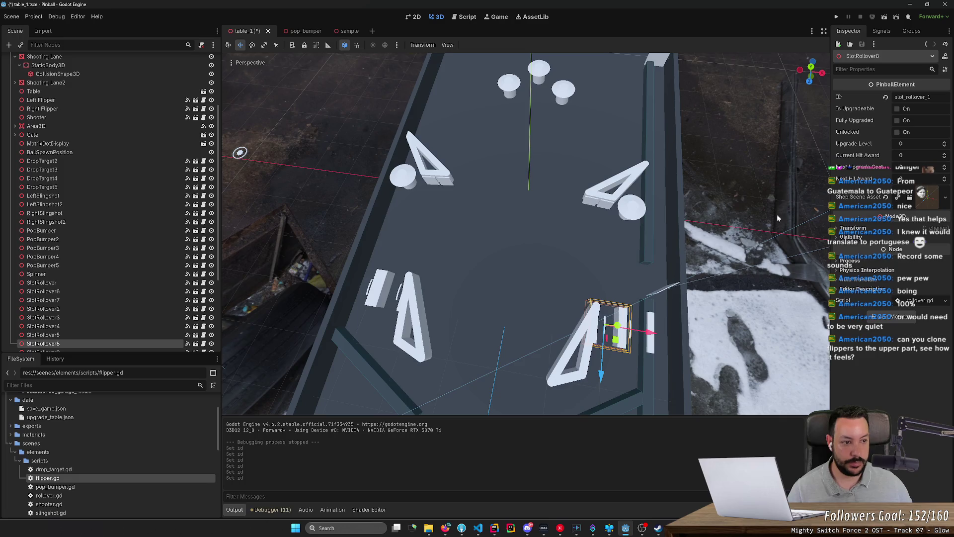
{"action": "key", "text": "BackSpace"}
{"action": "type", "text": "7"}
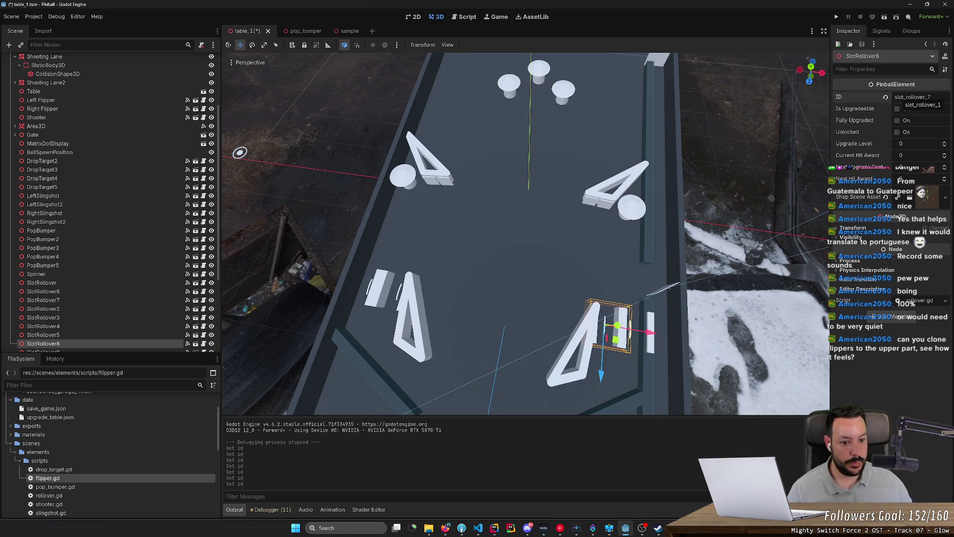
{"action": "left_click", "coordinate": [651, 350]}
{"action": "left_click", "coordinate": [914, 97]}
{"action": "type", "text": "7"}
{"action": "key", "text": "Return"}
{"action": "key", "text": "ctrl+s"}
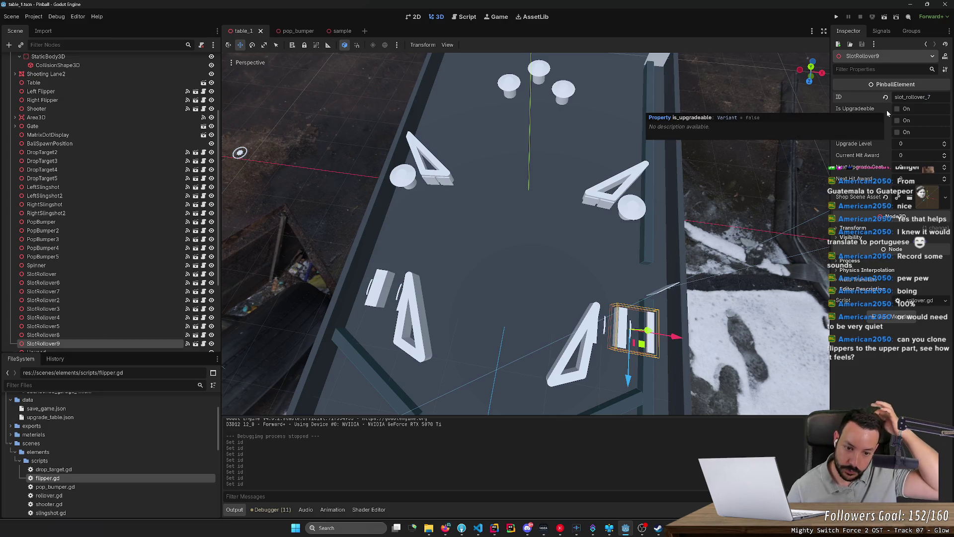
- Frame the upper part of the table and select a pop bumper near the top
{"action": "scroll", "coordinate": [521, 233], "scroll_direction": "up", "scroll_amount": 2}
{"action": "left_click_drag", "start_coordinate": [235, 163], "coordinate": [306, 254]}
{"action": "left_click_drag", "start_coordinate": [656, 169], "coordinate": [668, 163]}
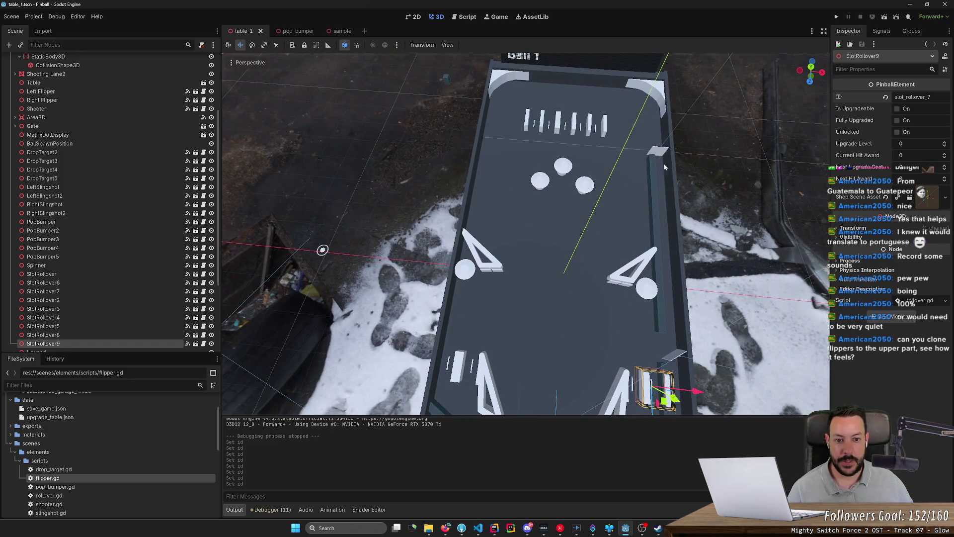
{"action": "left_click", "coordinate": [546, 187]}
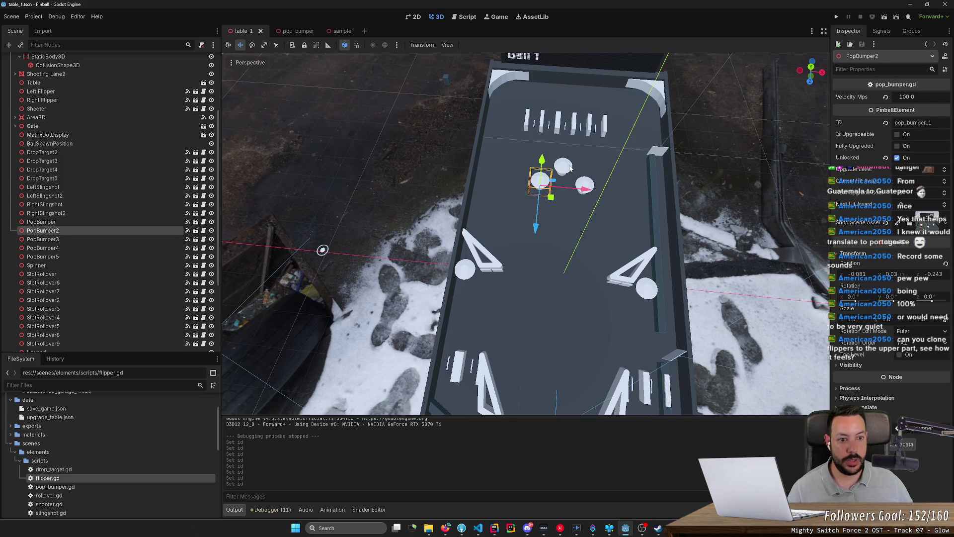
- Retype the top pop bumpers' IDs with the 'pop_bumper_' prefix
{"action": "left_click", "coordinate": [570, 168]}
{"action": "key", "text": "ctrl+a"}
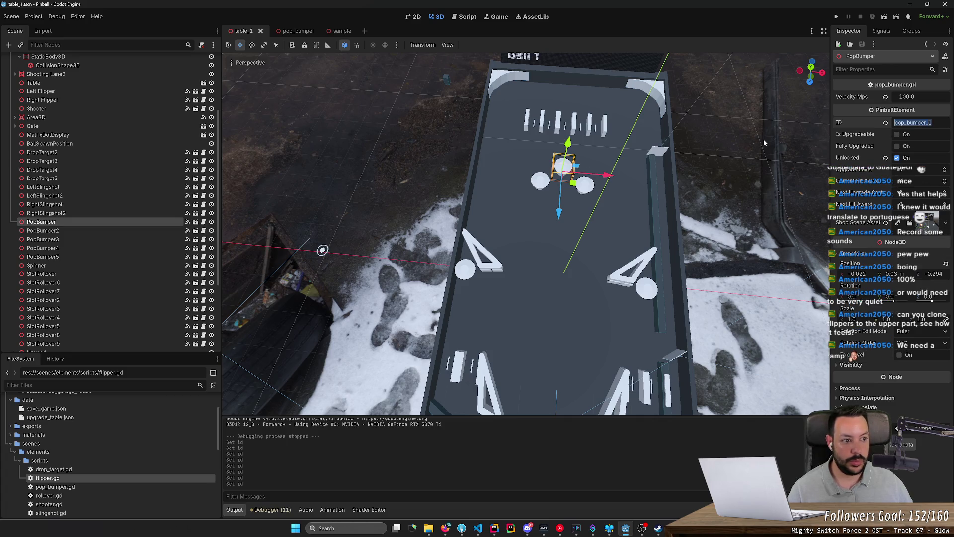
{"action": "left_click", "coordinate": [587, 184]}
{"action": "double_click", "coordinate": [913, 123]}
{"action": "type", "text": "3"}
{"action": "key", "text": "BackSpace"}
{"action": "type", "text": "pop_bumper_"}
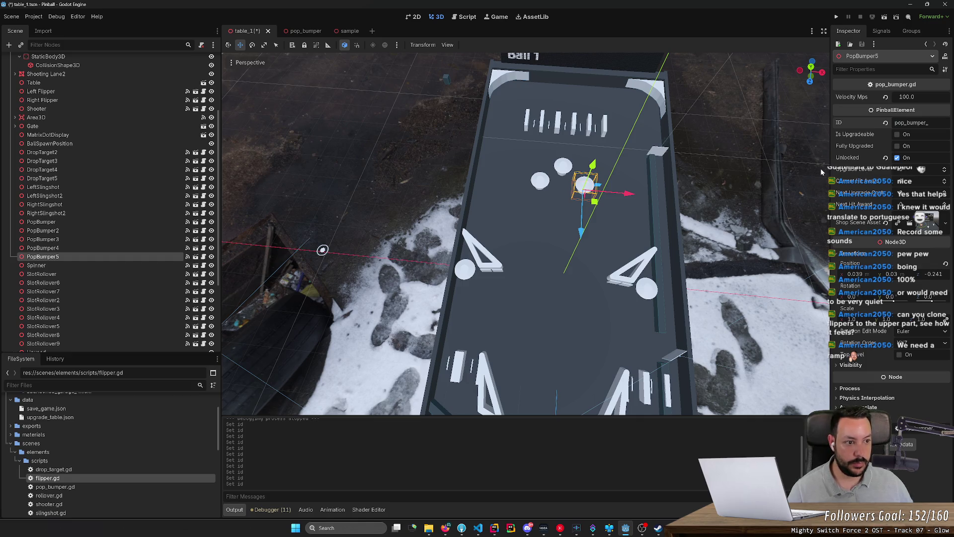
- Give PopBumper3 and PopBumper4 IDs pop_bumper_4 and pop_bumper_5, then save the scene
{"action": "left_click", "coordinate": [464, 269]}
{"action": "double_click", "coordinate": [914, 122]}
{"action": "type", "text": "pop_bumper_4"}
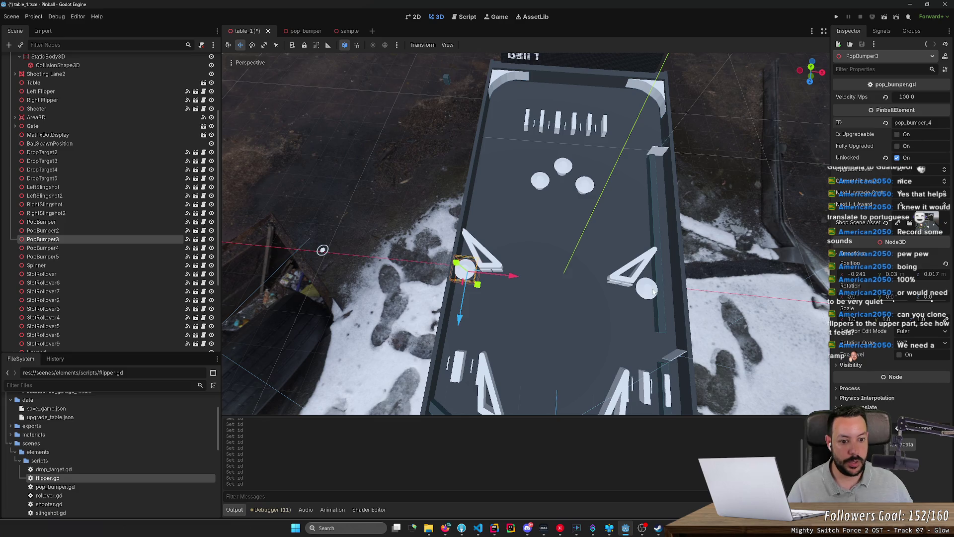
{"action": "left_click", "coordinate": [648, 289]}
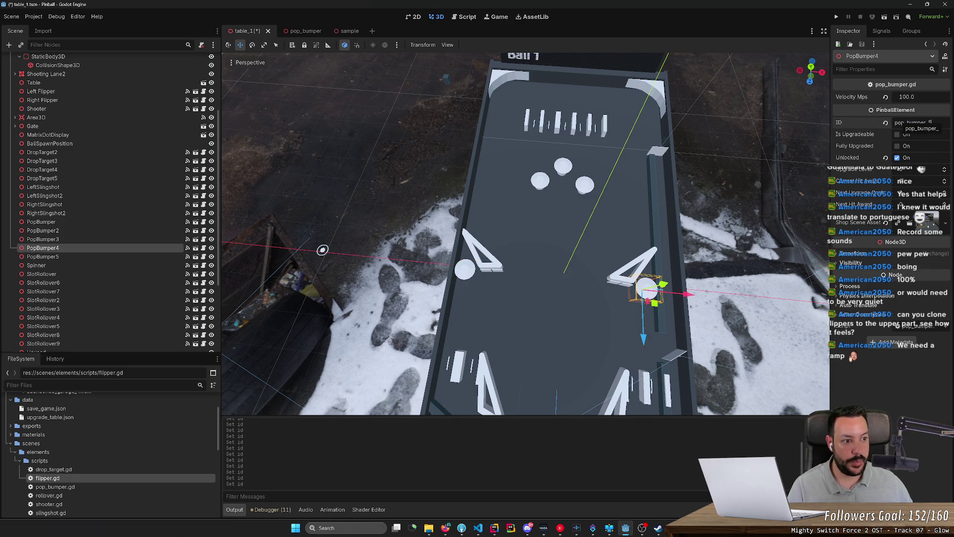
{"action": "key", "text": "ctrl+s"}
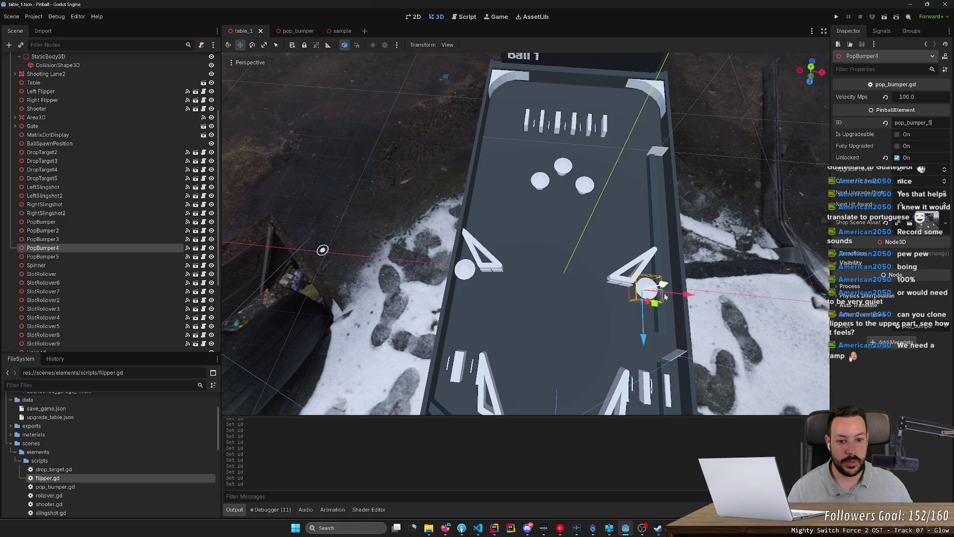
{"action": "key", "text": "KP_8"}
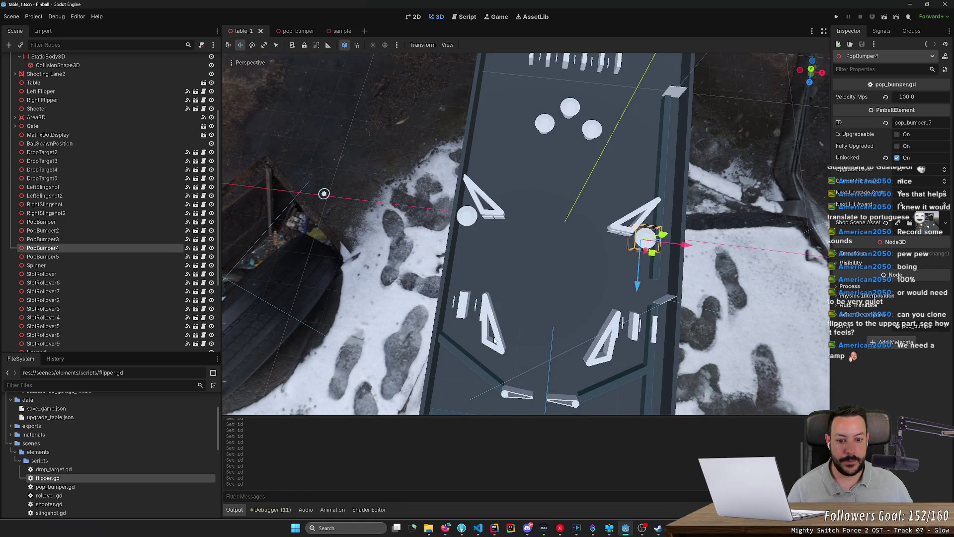
- Renumber the upper-left and upper-right slingshots to IDs slingshot_3 and slingshot_4
{"action": "left_click", "coordinate": [495, 340]}
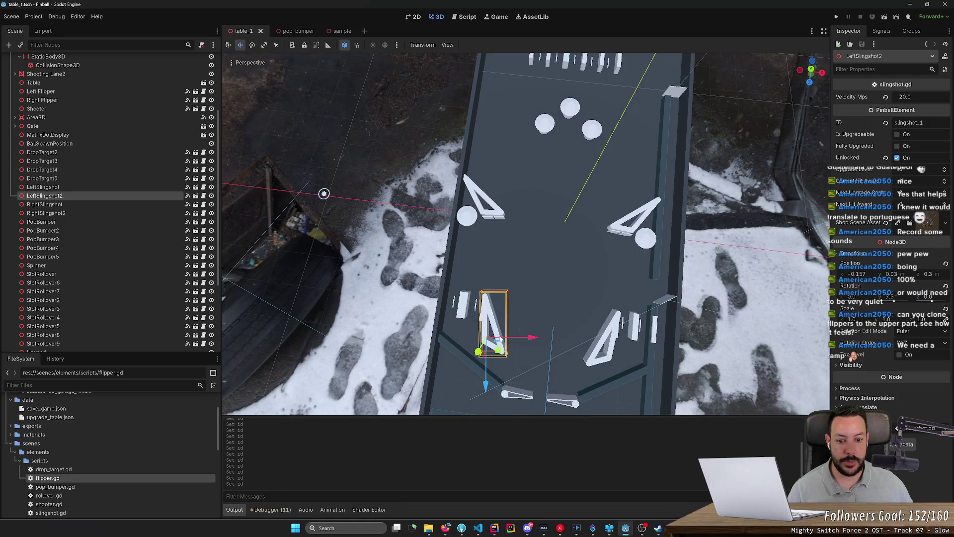
{"action": "left_click", "coordinate": [616, 328]}
{"action": "left_click", "coordinate": [593, 349]}
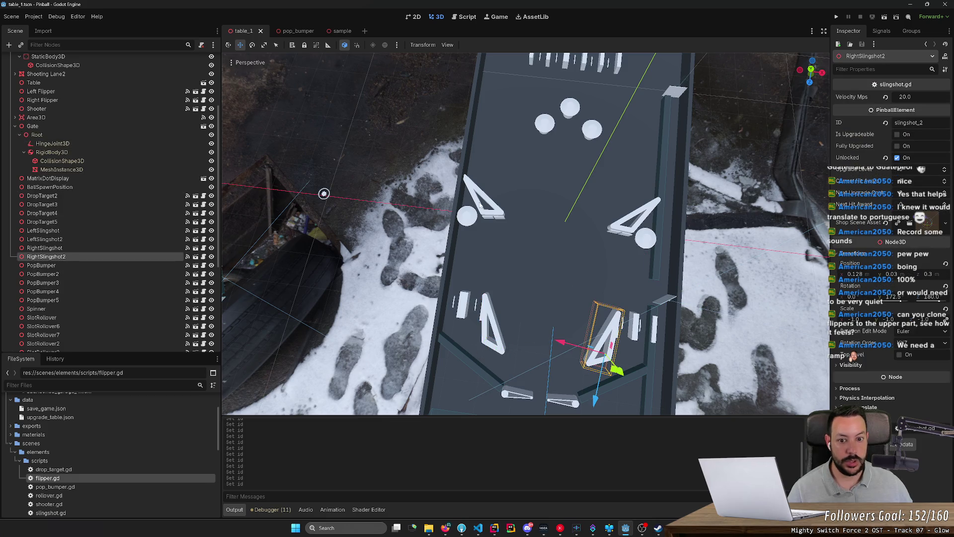
{"action": "left_click", "coordinate": [487, 202]}
{"action": "left_click", "coordinate": [914, 122]}
{"action": "key", "text": "BackSpace"}
{"action": "type", "text": "3"}
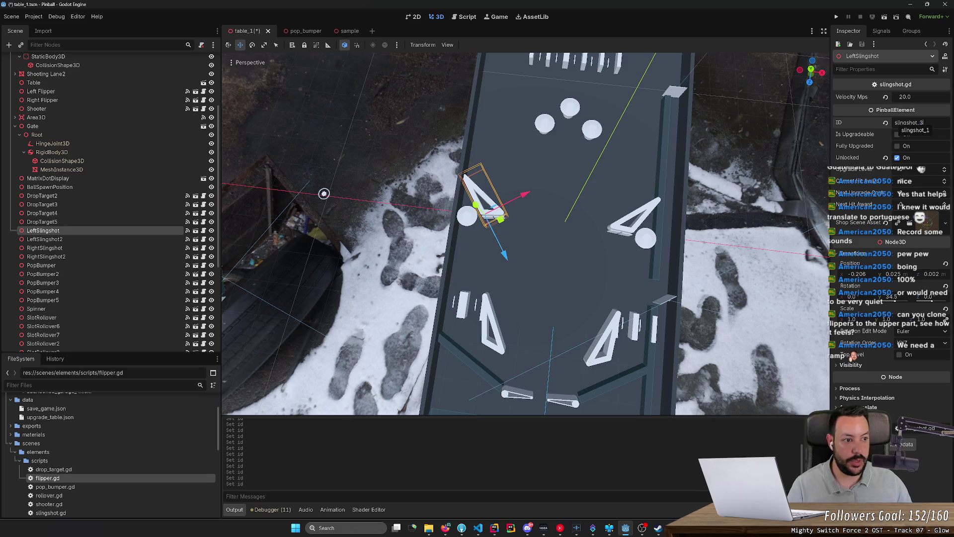
{"action": "left_click", "coordinate": [651, 210]}
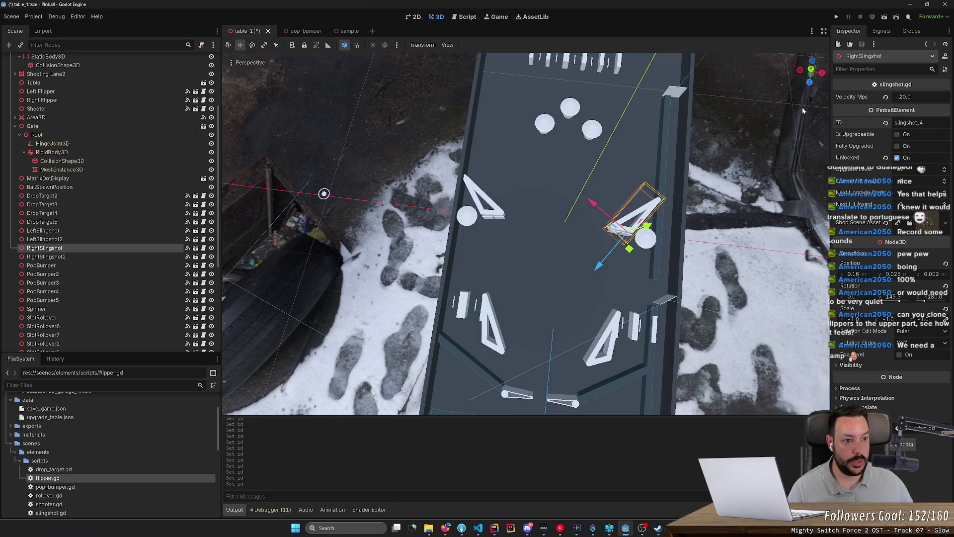
{"action": "left_click", "coordinate": [682, 92]}
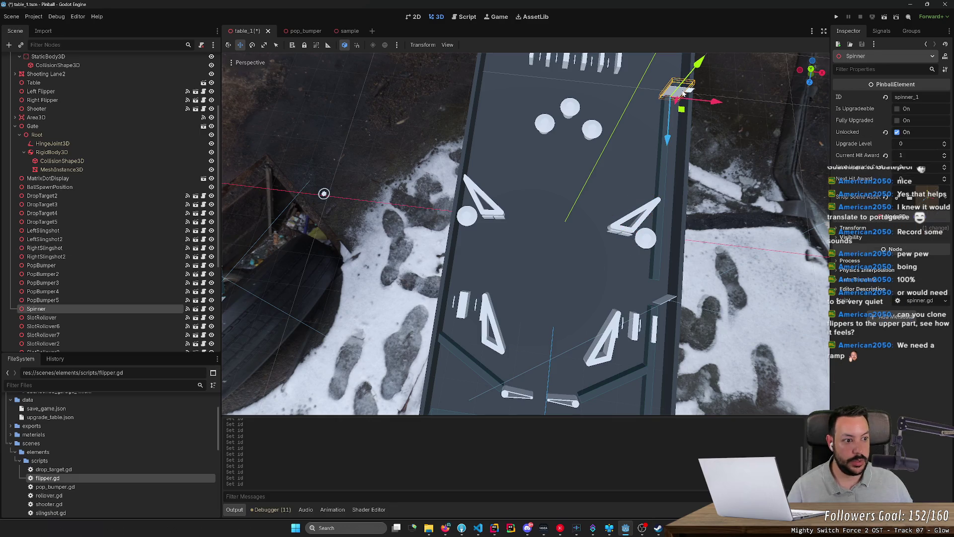
- Renumber DropTarget3, DropTarget4 and DropTarget5 to drop_target_2, drop_target_3 and drop_target_4, then save
{"action": "left_click", "coordinate": [485, 219]}
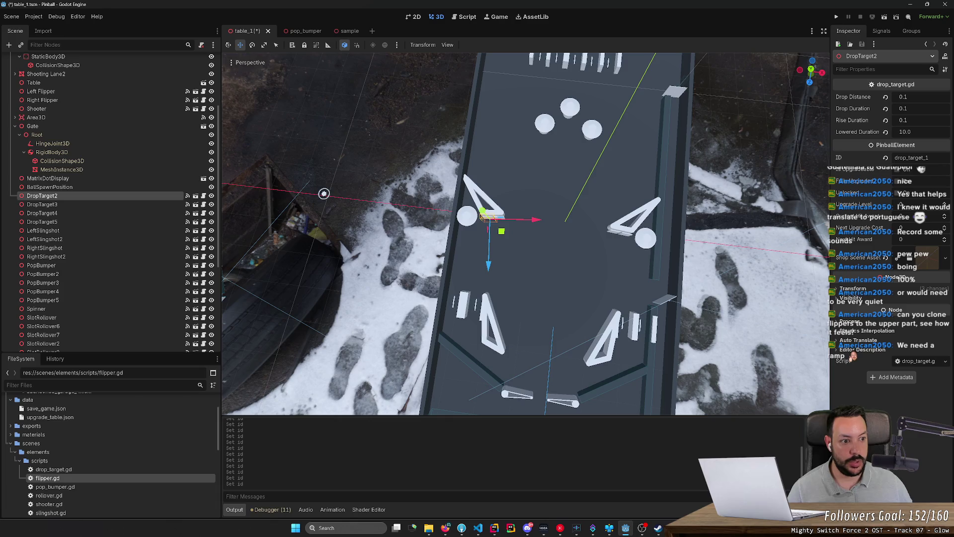
{"action": "left_click", "coordinate": [501, 220]}
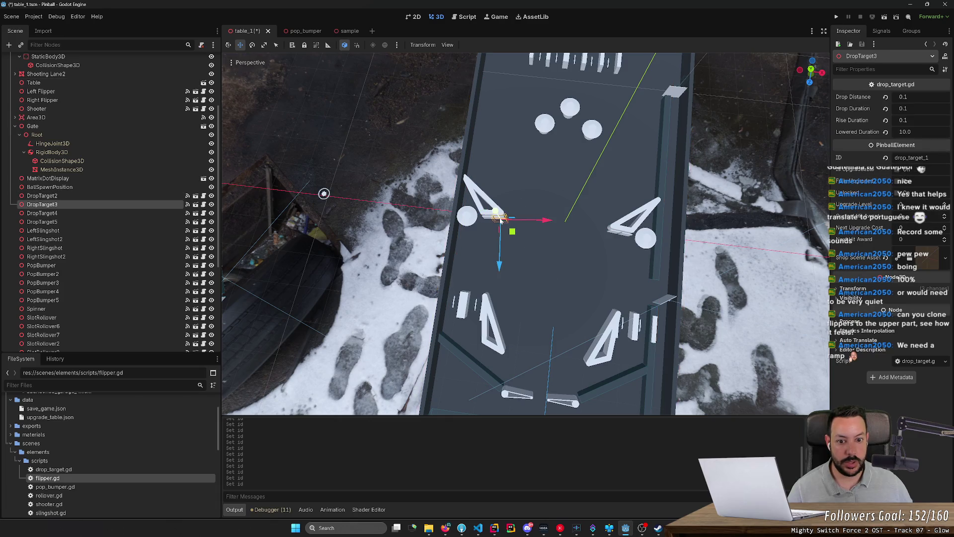
{"action": "left_click", "coordinate": [911, 157]}
{"action": "type", "text": "2"}
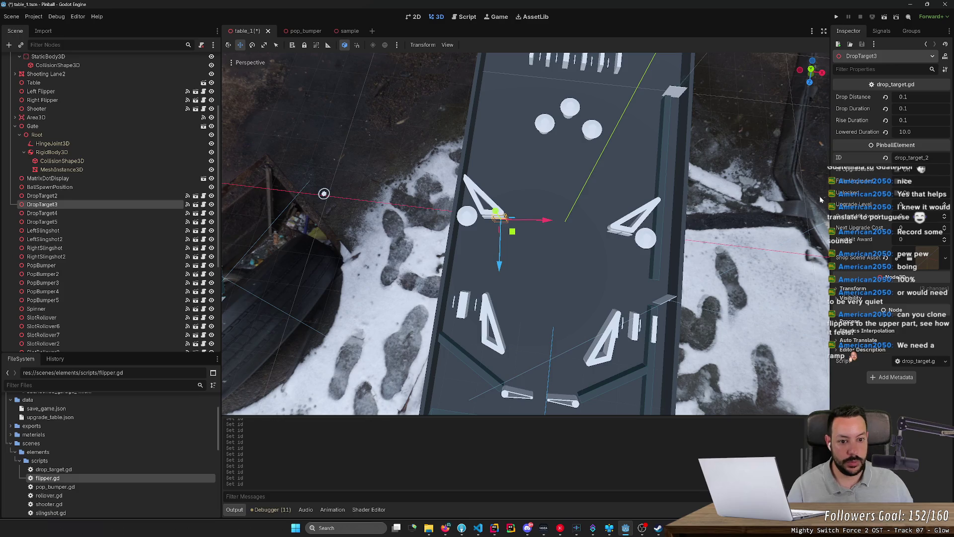
{"action": "left_click", "coordinate": [615, 236]}
{"action": "left_click", "coordinate": [912, 158]}
{"action": "key", "text": "BackSpace"}
{"action": "type", "text": "3"}
{"action": "left_click", "coordinate": [626, 247]}
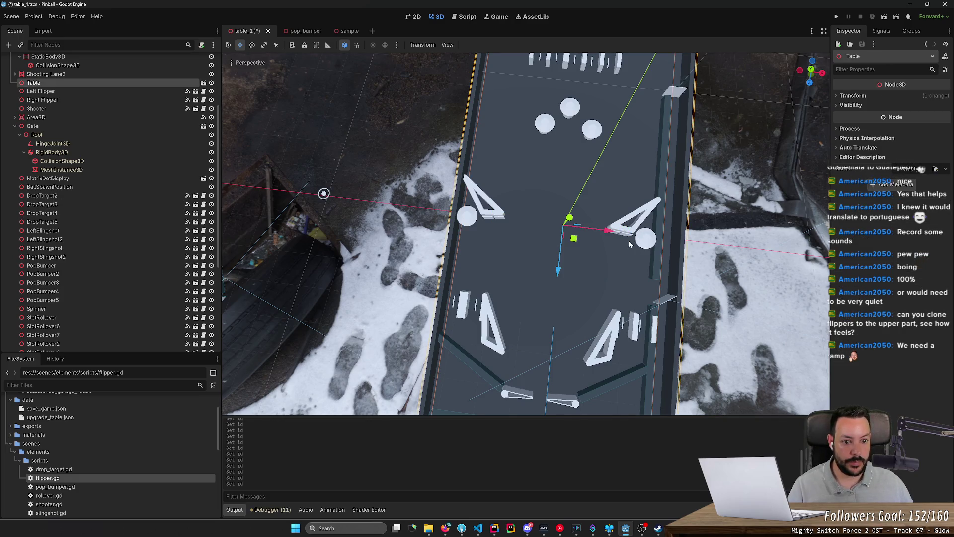
{"action": "left_click", "coordinate": [630, 238]}
{"action": "left_click", "coordinate": [926, 157]}
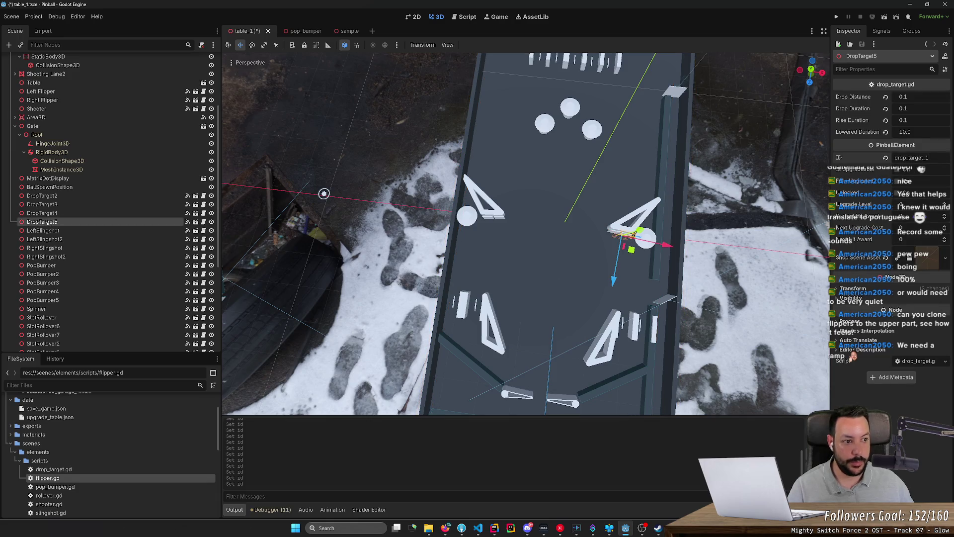
{"action": "key", "text": "ctrl+s"}
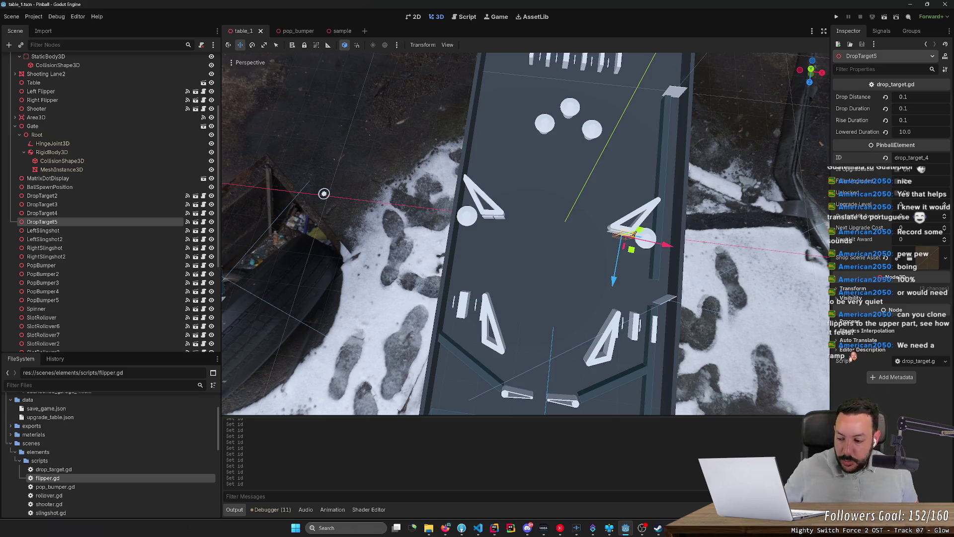
{"action": "mouse_move", "coordinate": [324, 194]}
{"action": "left_mouse_down"}
{"action": "mouse_move", "coordinate": [285, 311]}
{"action": "mouse_move", "coordinate": [298, 318]}
{"action": "mouse_move", "coordinate": [708, 329]}
{"action": "mouse_move", "coordinate": [631, 174]}
{"action": "left_mouse_up"}
{"action": "key", "text": "w"}
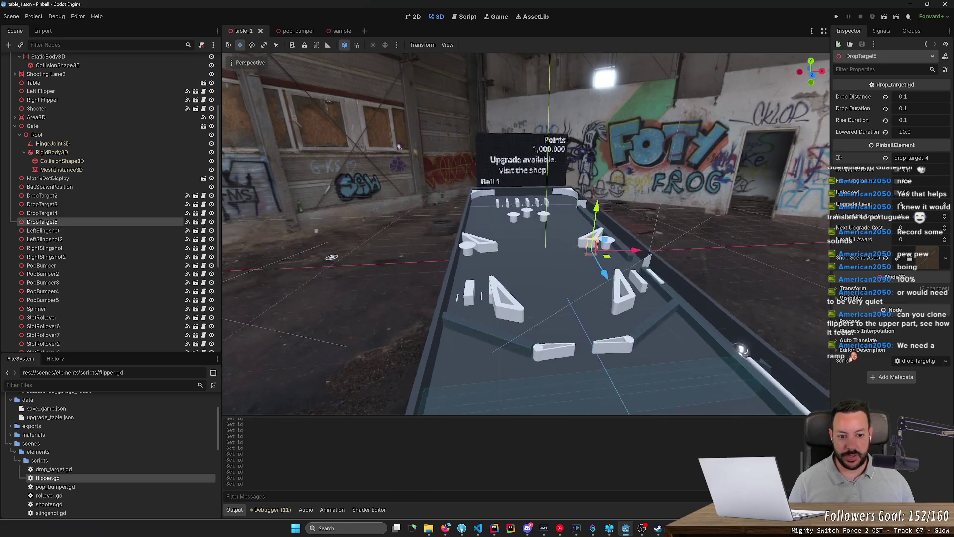
{"action": "key", "text": "s"}
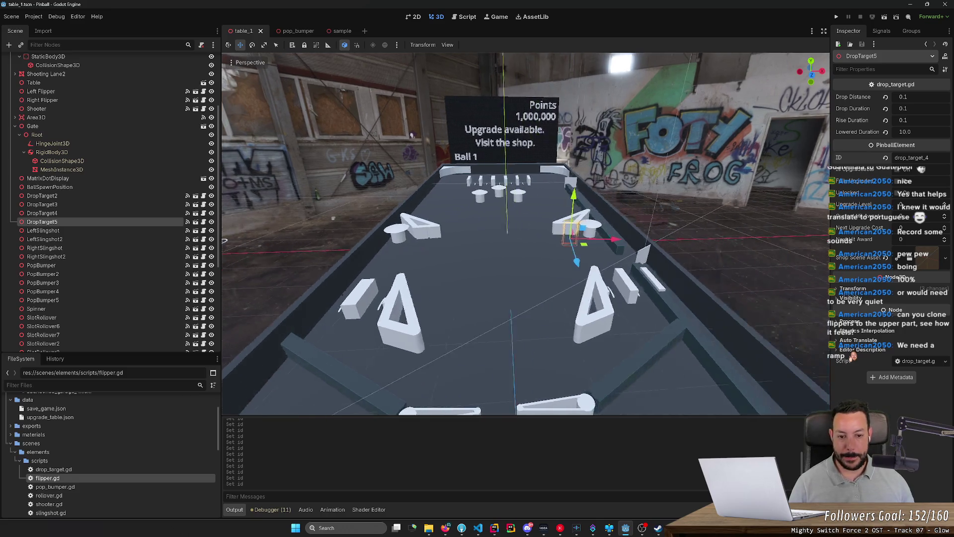
{"action": "key", "text": "d"}
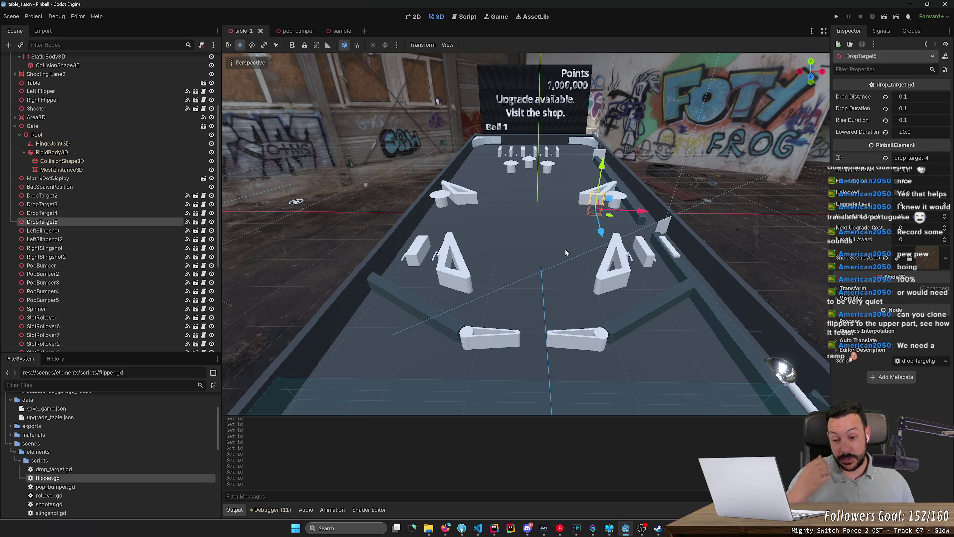
{"action": "key", "text": "w"}
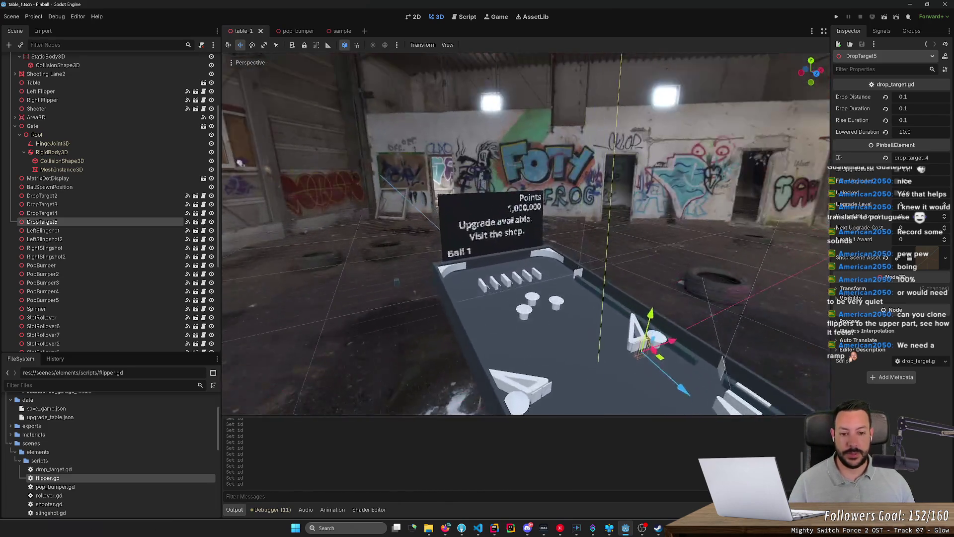
{"action": "key", "text": "s"}
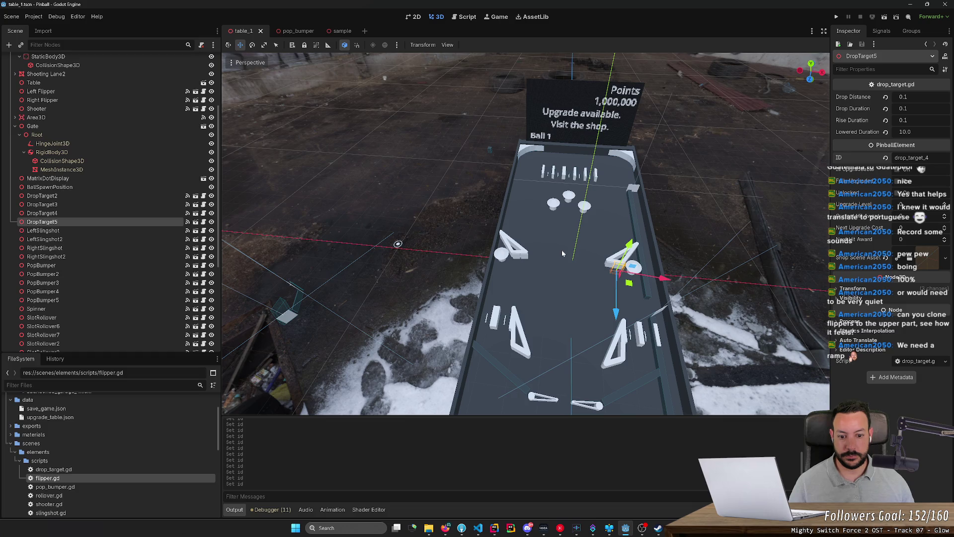
{"action": "key", "text": "a"}
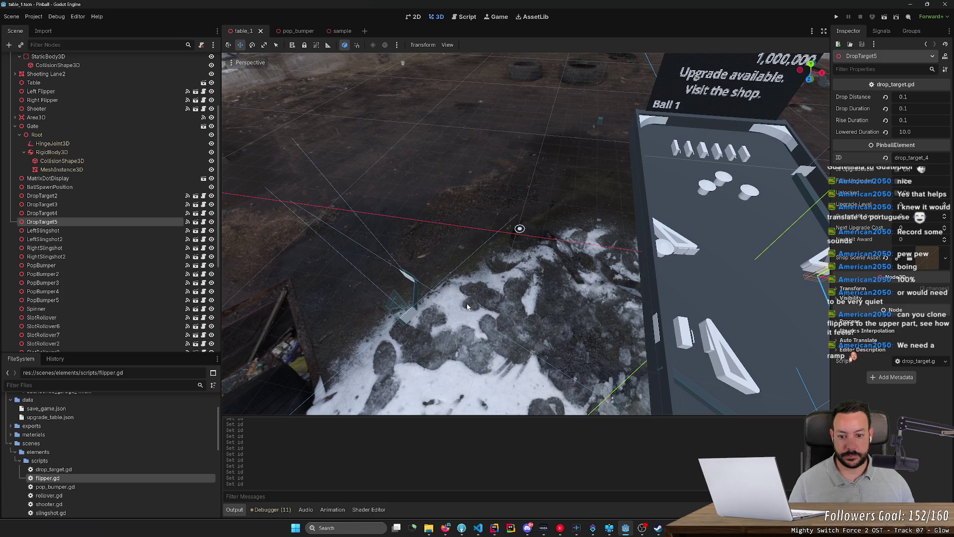
{"action": "scroll", "coordinate": [119, 251], "scroll_direction": "down", "scroll_amount": 5}
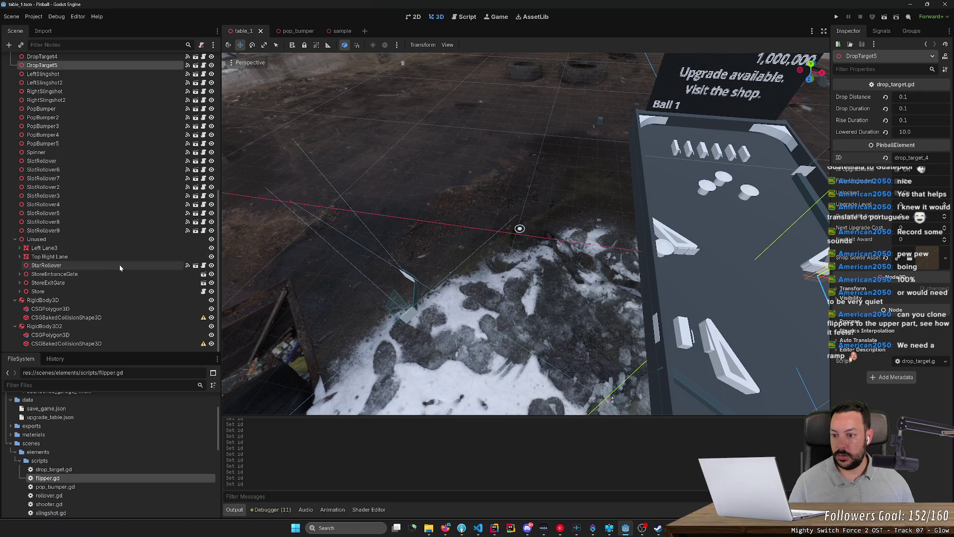
- Move StarRollover out of Unused below SlotRollover9 and place it between the slingshots
{"action": "left_click", "coordinate": [118, 265]}
{"action": "mouse_move", "coordinate": [113, 259]}
{"action": "left_mouse_down"}
{"action": "mouse_move", "coordinate": [97, 255]}
{"action": "mouse_move", "coordinate": [103, 238]}
{"action": "left_mouse_up"}
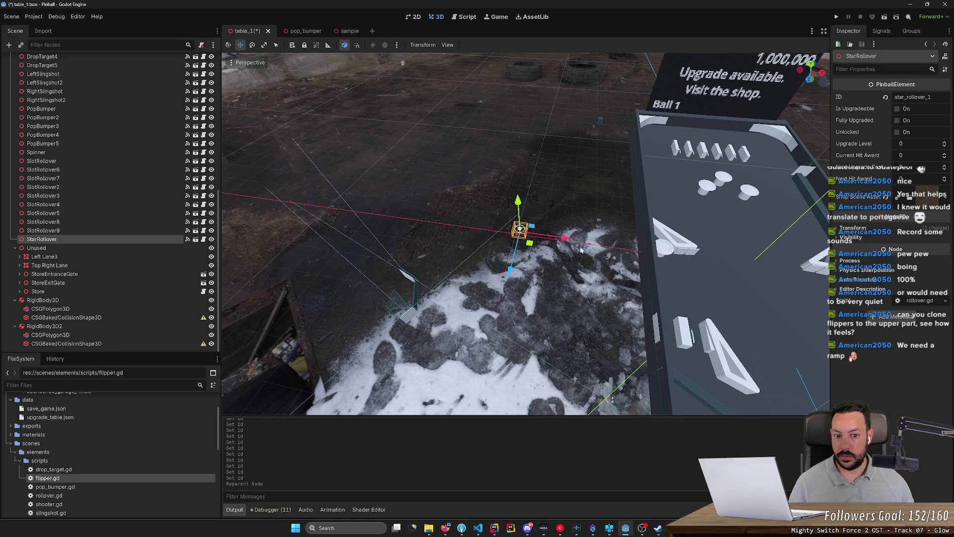
{"action": "left_click_drag", "start_coordinate": [548, 243], "coordinate": [752, 281]}
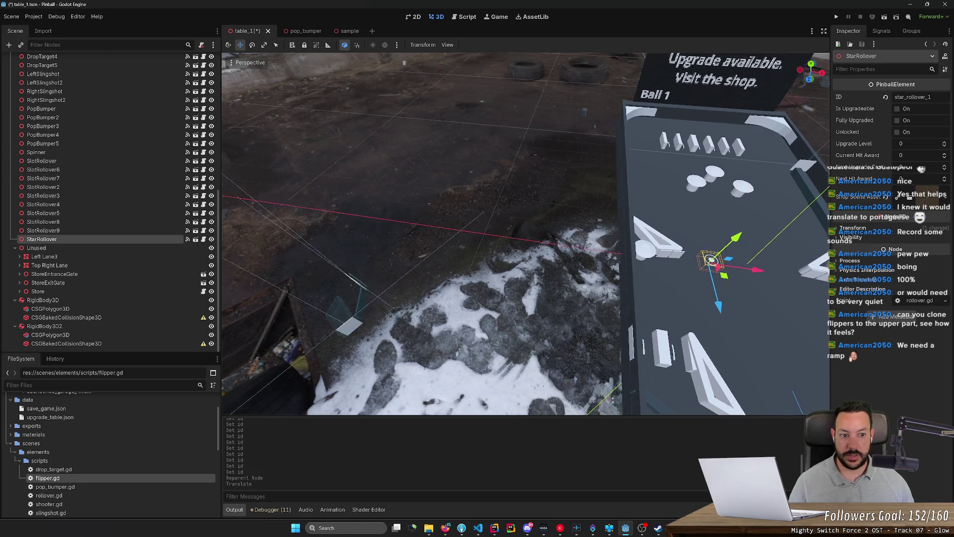
{"action": "scroll", "coordinate": [525, 233], "scroll_direction": "up", "scroll_amount": 5}
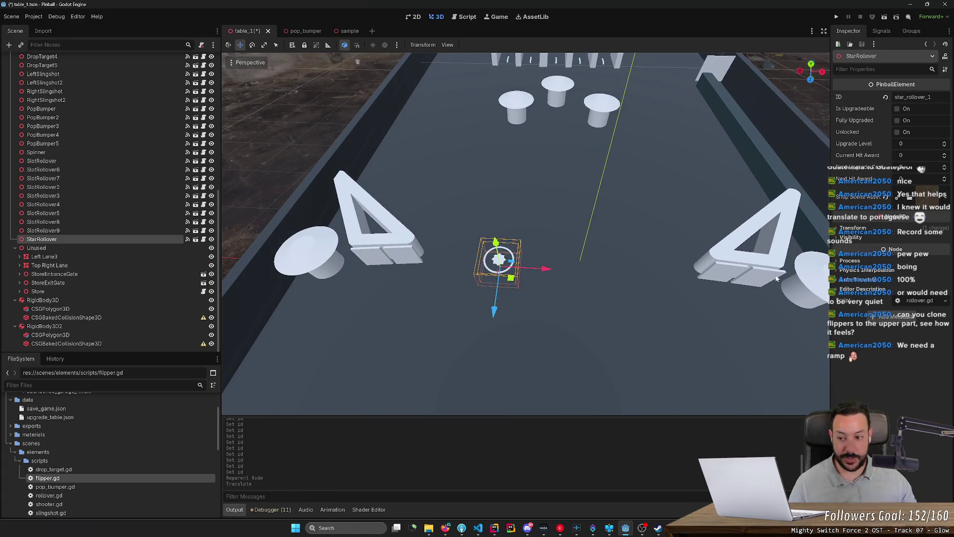
{"action": "mouse_move", "coordinate": [547, 270]}
{"action": "left_mouse_down"}
{"action": "mouse_move", "coordinate": [481, 272]}
{"action": "mouse_move", "coordinate": [535, 271]}
{"action": "left_mouse_up"}
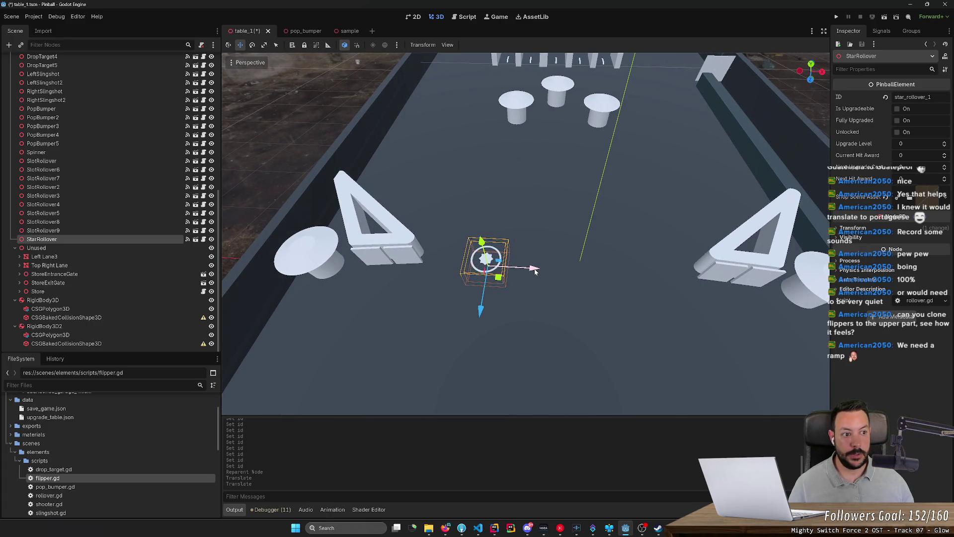
{"action": "scroll", "coordinate": [535, 271], "scroll_direction": "down", "scroll_amount": 3}
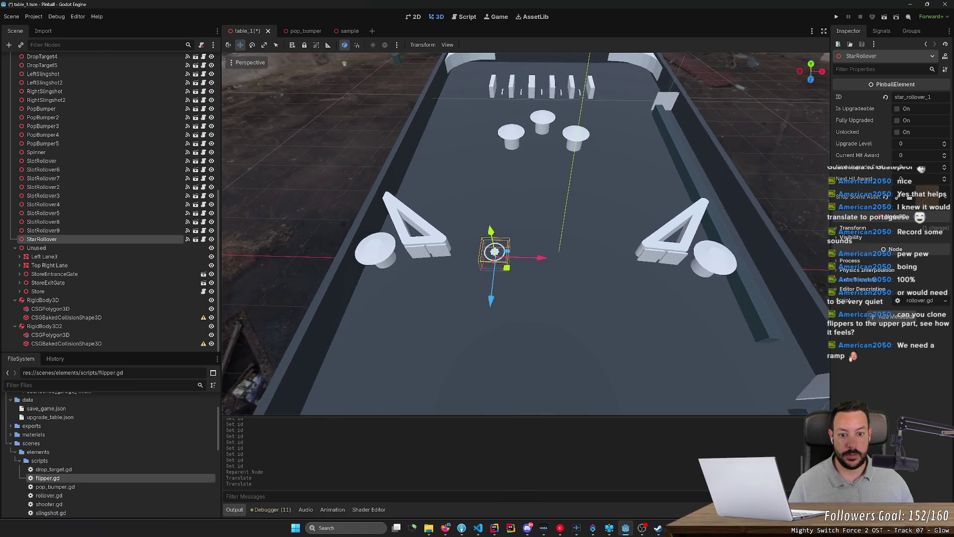
- Duplicate the star rollover twice, spreading the copies in a row along X
{"action": "key", "text": "ctrl+d"}
{"action": "left_click_drag", "start_coordinate": [540, 259], "coordinate": [632, 262]}
{"action": "key", "text": "ctrl+d"}
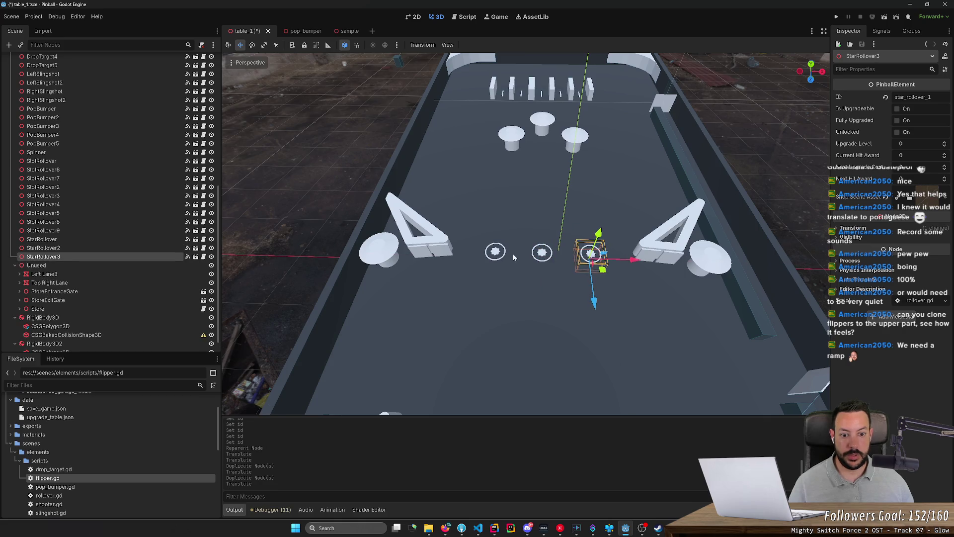
{"action": "left_click", "coordinate": [494, 255]}
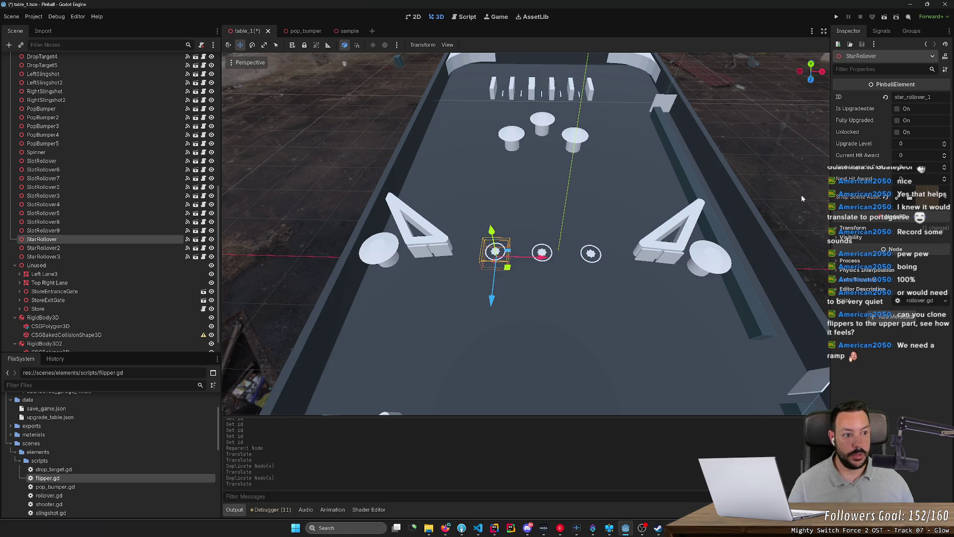
- Set the middle star rollover's ID to star_rollover_2
{"action": "left_click", "coordinate": [542, 253]}
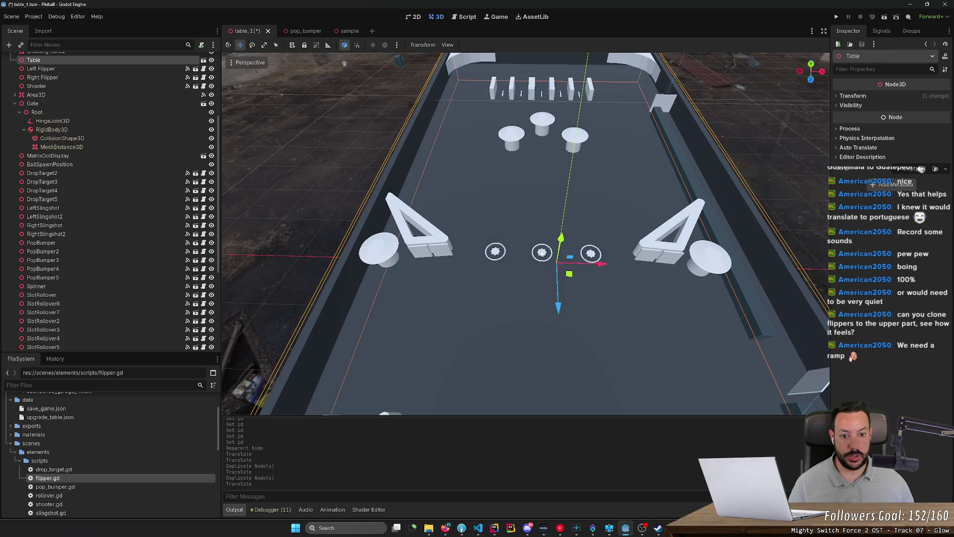
{"action": "left_click", "coordinate": [913, 97]}
{"action": "key", "text": "BackSpace"}
{"action": "type", "text": "2"}
{"action": "key", "text": "Return"}
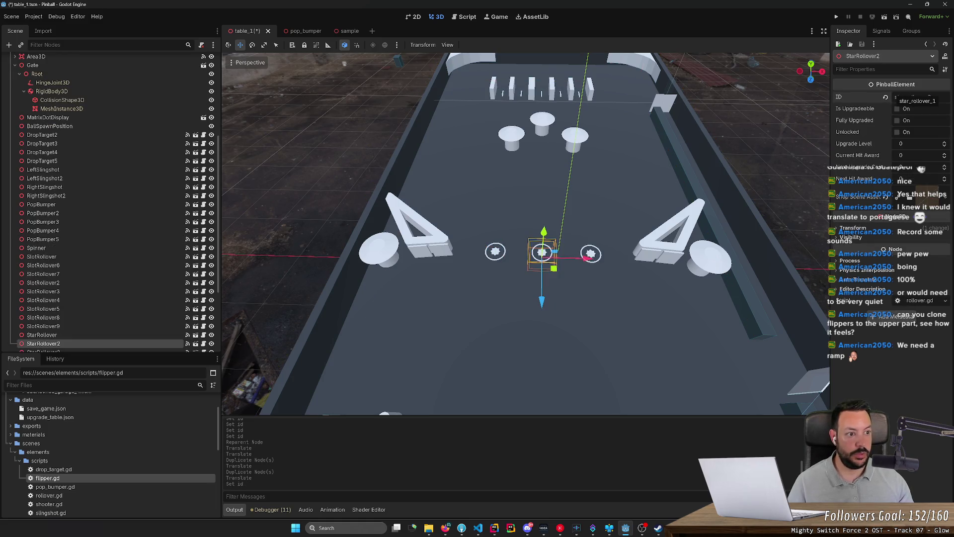
{"action": "left_click", "coordinate": [600, 230]}
- Set the right star rollover's ID to star_rollover_3
{"action": "left_click", "coordinate": [592, 254]}
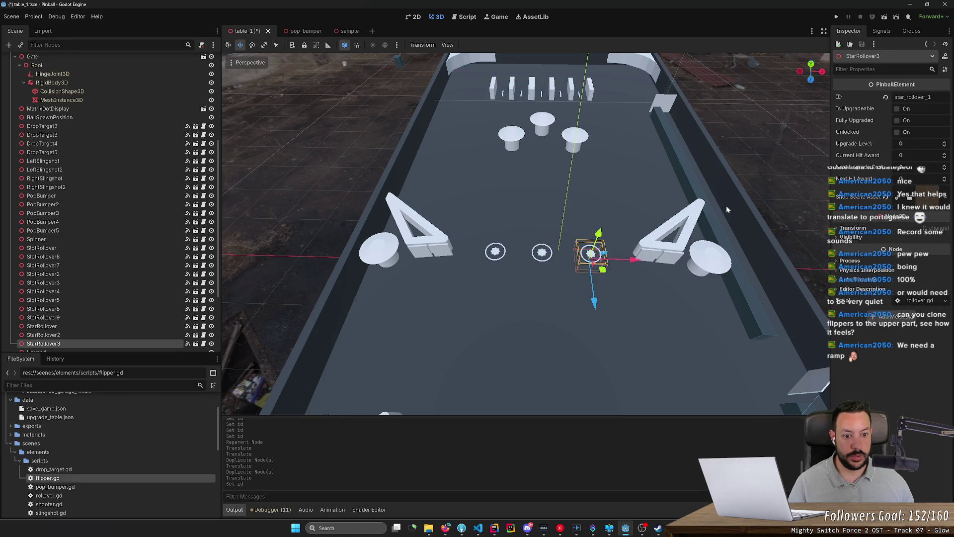
{"action": "left_click", "coordinate": [913, 97]}
{"action": "key", "text": "BackSpace"}
{"action": "type", "text": "3"}
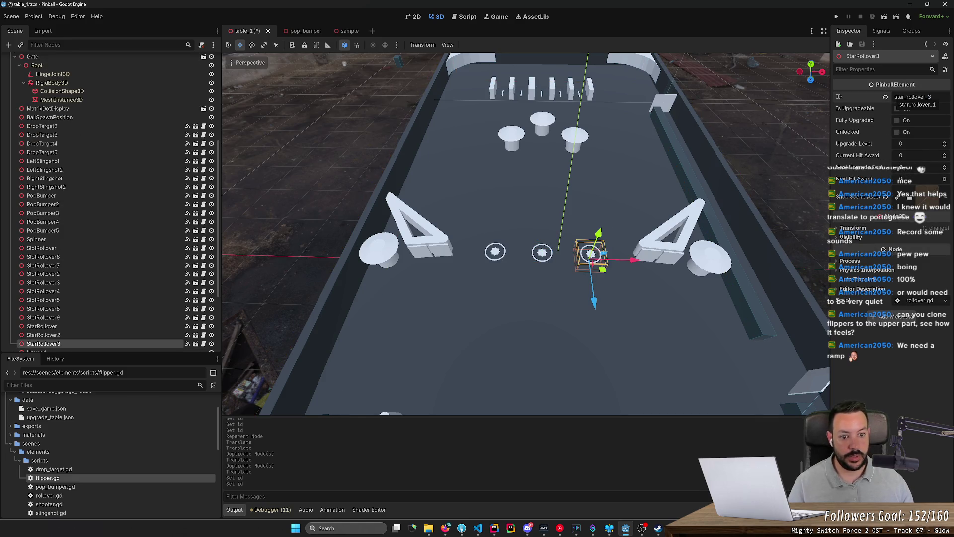
{"action": "key", "text": "Return"}
{"action": "scroll", "coordinate": [526, 233], "scroll_direction": "down", "scroll_amount": 1}
{"action": "scroll", "coordinate": [654, 276], "scroll_direction": "down", "scroll_amount": 3}
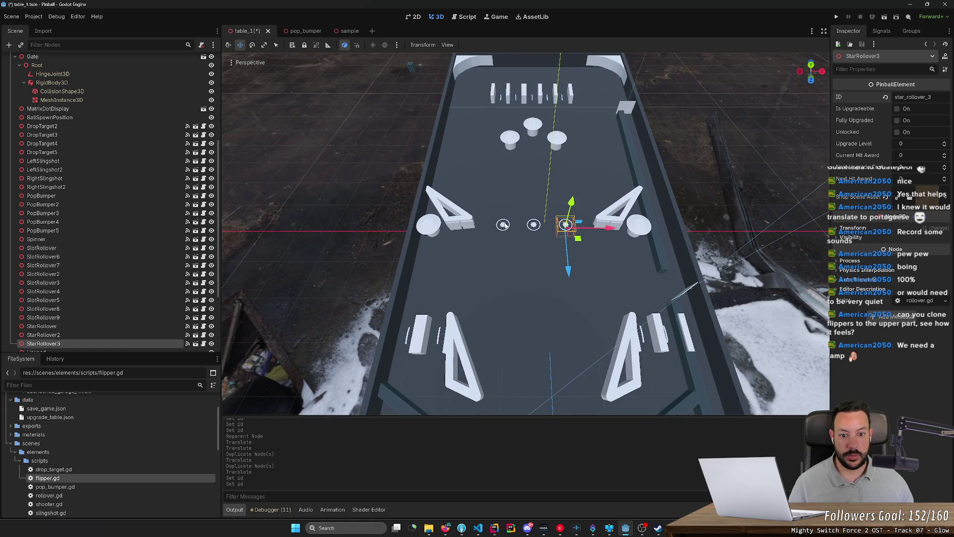
{"action": "scroll", "coordinate": [572, 242], "scroll_direction": "down", "scroll_amount": 3}
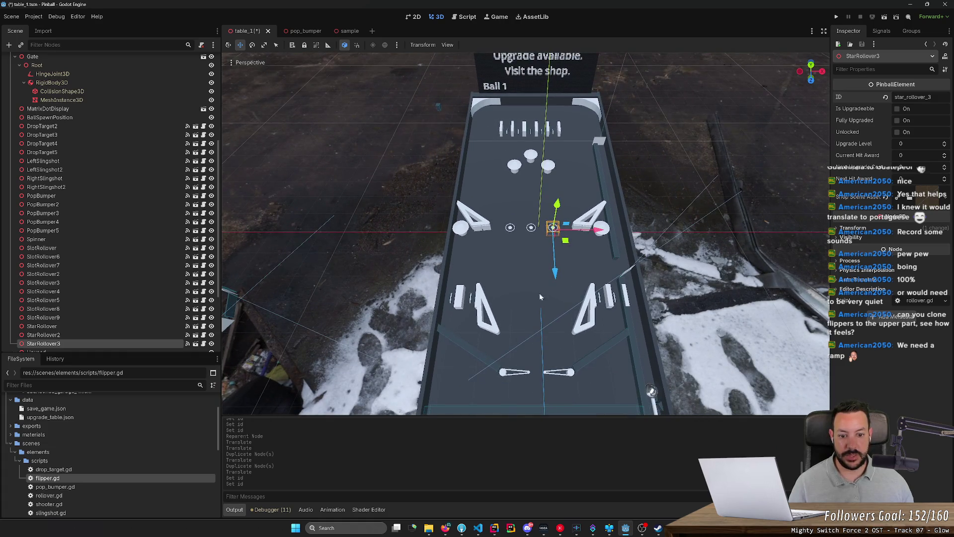
{"action": "key", "text": "alt+Tab"}
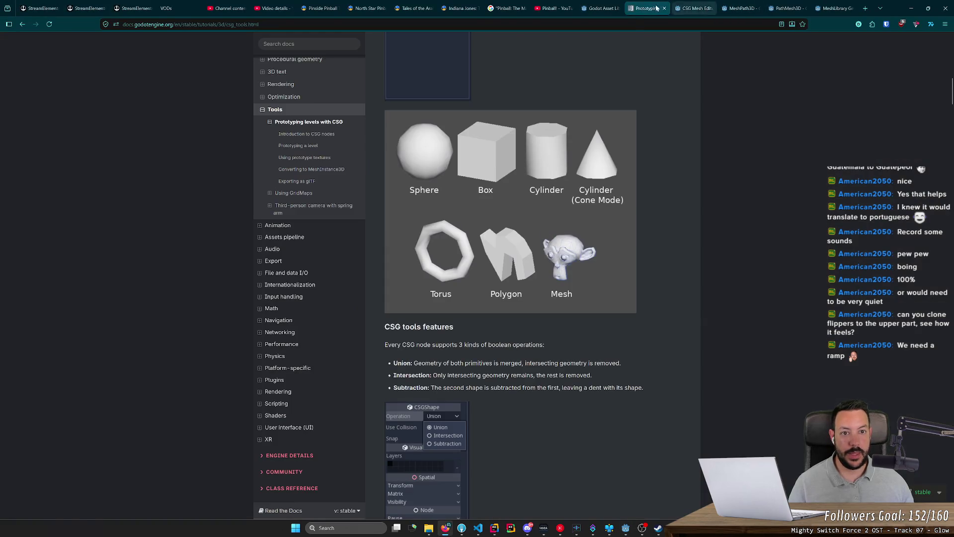
- Close the Tales of the Arabian Nights and Indiana Jones Pinside tabs, then return to Godot
{"action": "left_click", "coordinate": [409, 8]}
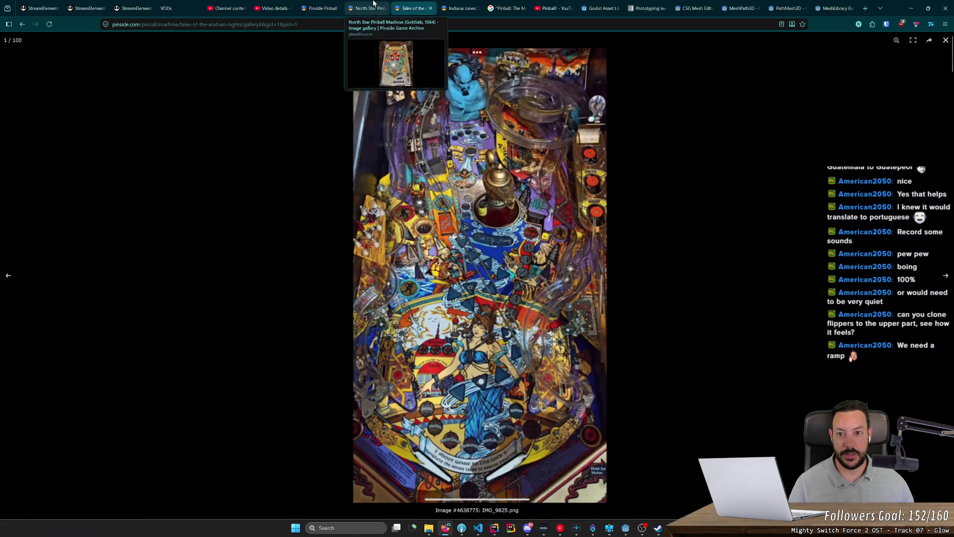
{"action": "left_click", "coordinate": [373, 6]}
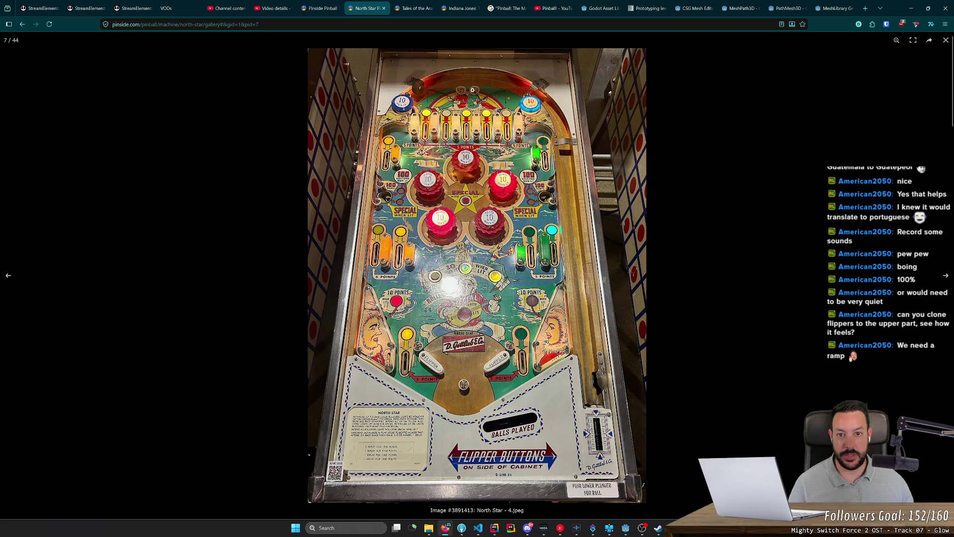
{"action": "left_click", "coordinate": [420, 4]}
{"action": "middle_click", "coordinate": [419, 4]}
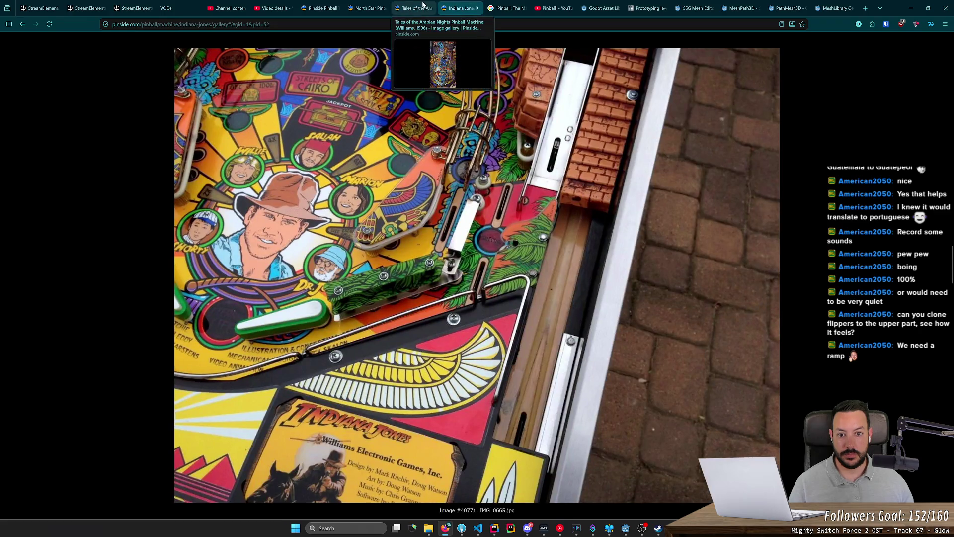
{"action": "middle_click", "coordinate": [422, 4]}
{"action": "left_click", "coordinate": [320, 4]}
{"action": "scroll", "coordinate": [514, 133], "scroll_direction": "up", "scroll_amount": 2}
{"action": "key", "text": "alt+Tab"}
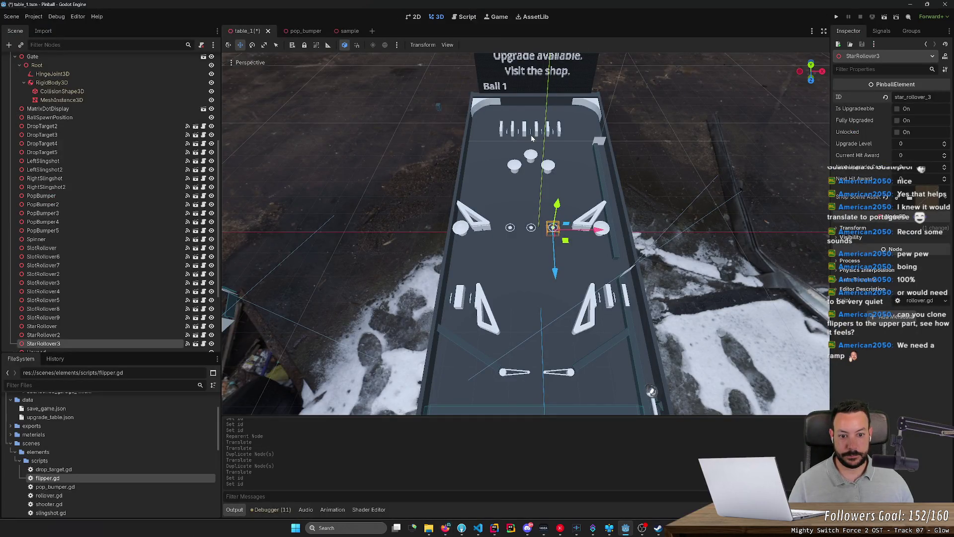
- Check the star rollovers in Top Orthogonal view and save table_1.tscn
{"action": "key", "text": "Escape"}
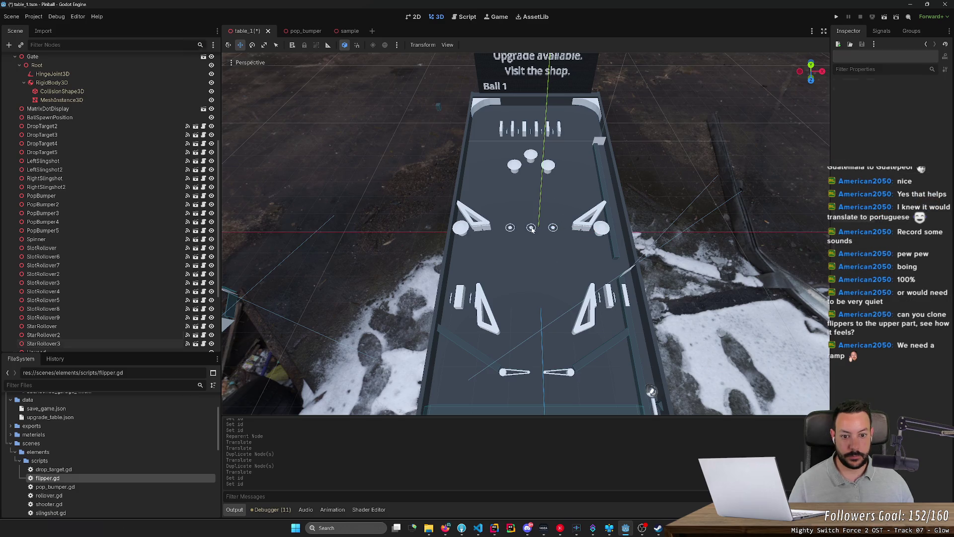
{"action": "left_click", "coordinate": [532, 229]}
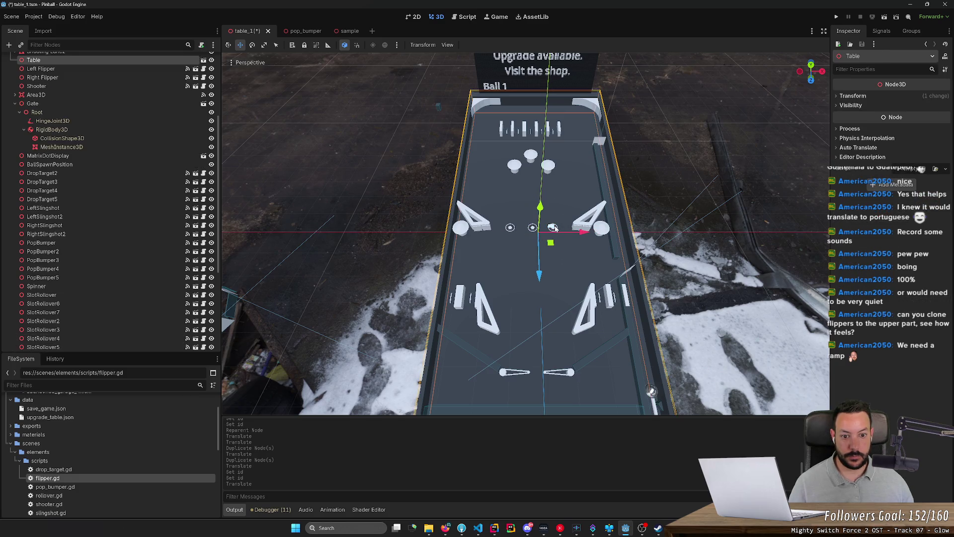
{"action": "left_click", "coordinate": [549, 166]}
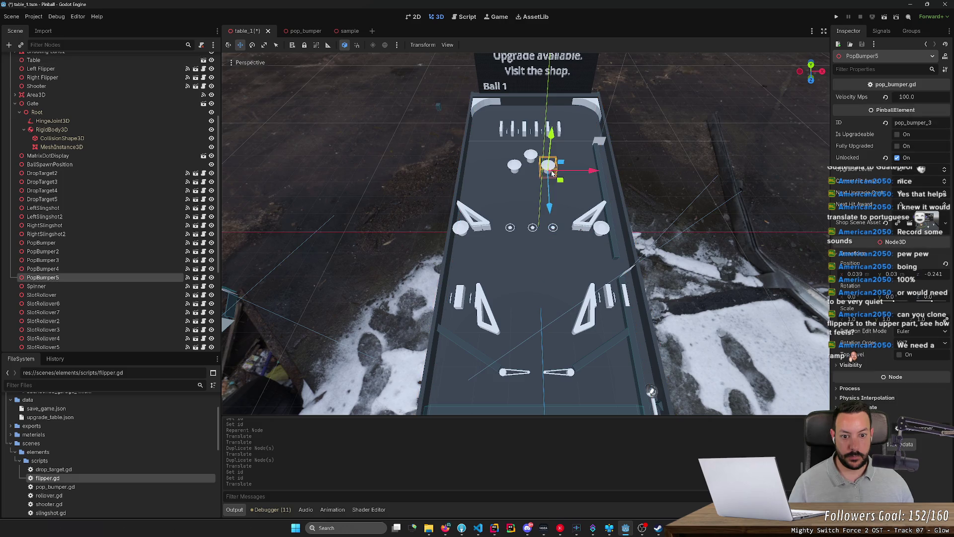
{"action": "left_click", "coordinate": [555, 229]}
{"action": "key", "text": "Escape"}
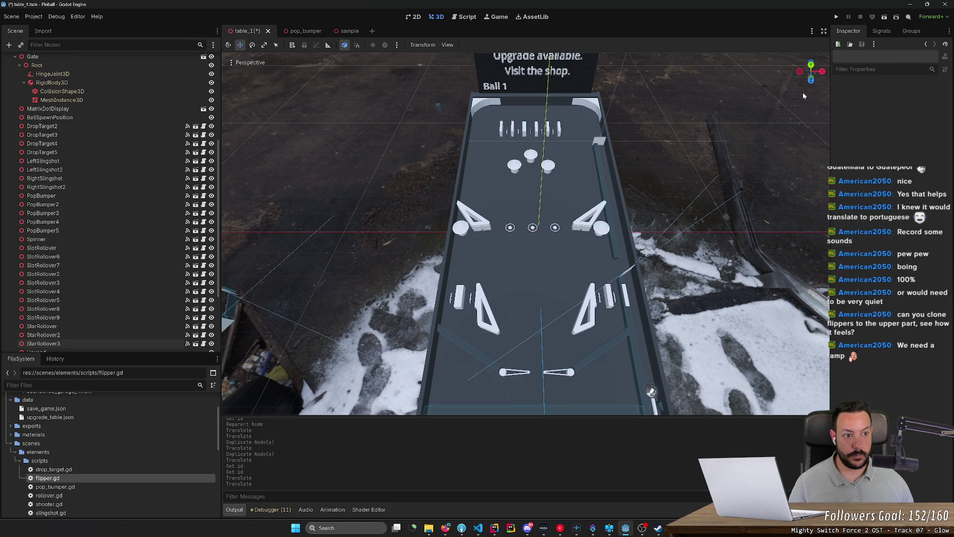
{"action": "left_click", "coordinate": [810, 69]}
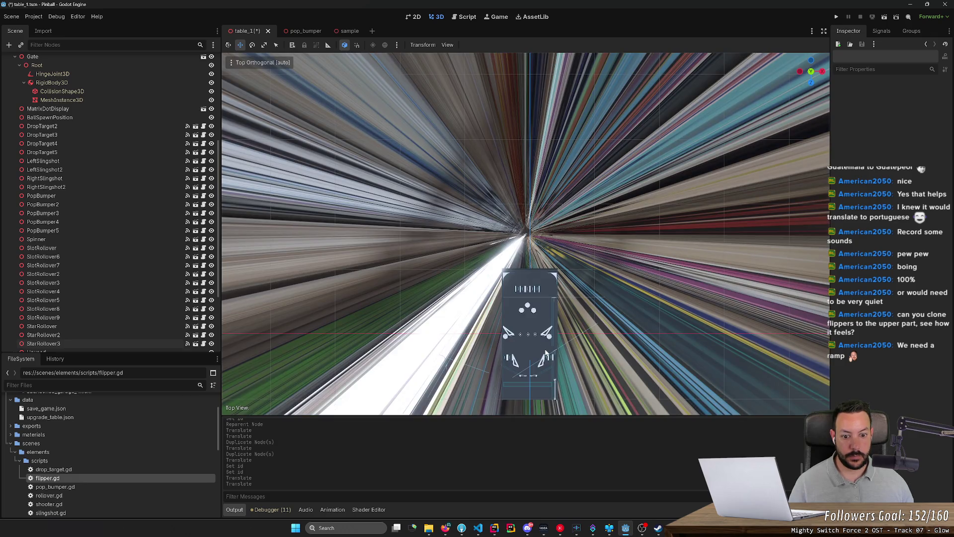
{"action": "key", "text": "ctrl+s"}
{"action": "left_click_drag", "start_coordinate": [557, 342], "coordinate": [722, 208]}
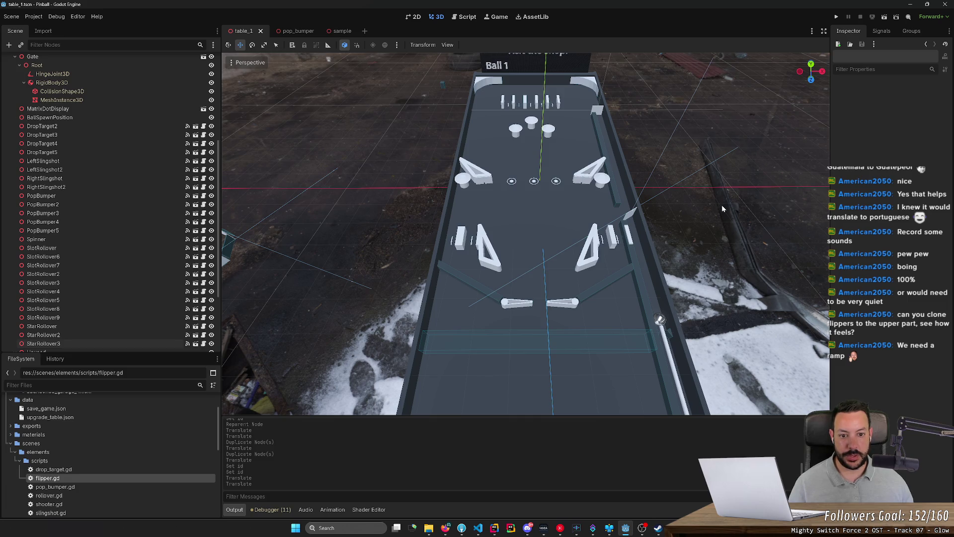
{"action": "scroll", "coordinate": [79, 216], "scroll_direction": "up", "scroll_amount": 5}
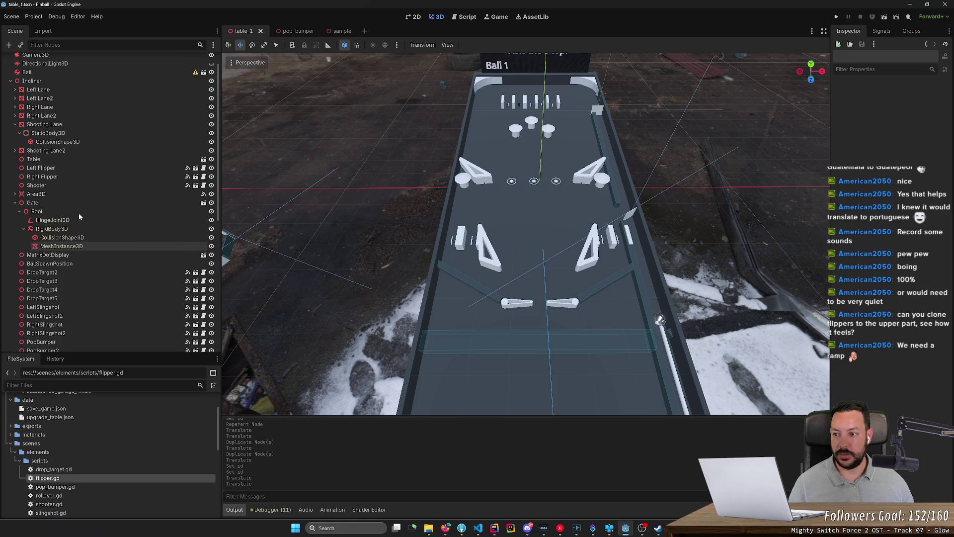
- Delete the Top Right Lane node from the Unused group, confirming the removal
{"action": "scroll", "coordinate": [79, 216], "scroll_direction": "down", "scroll_amount": 8}
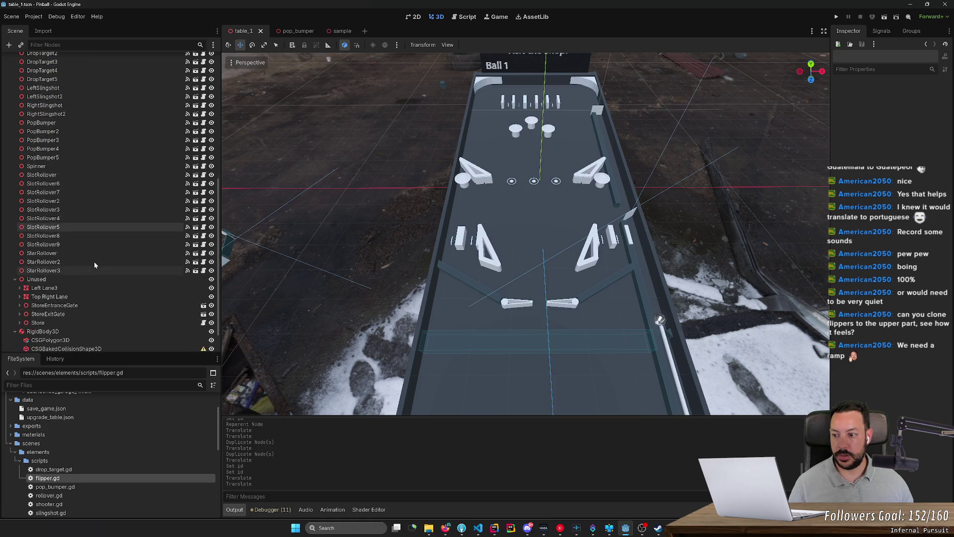
{"action": "left_click", "coordinate": [79, 249]}
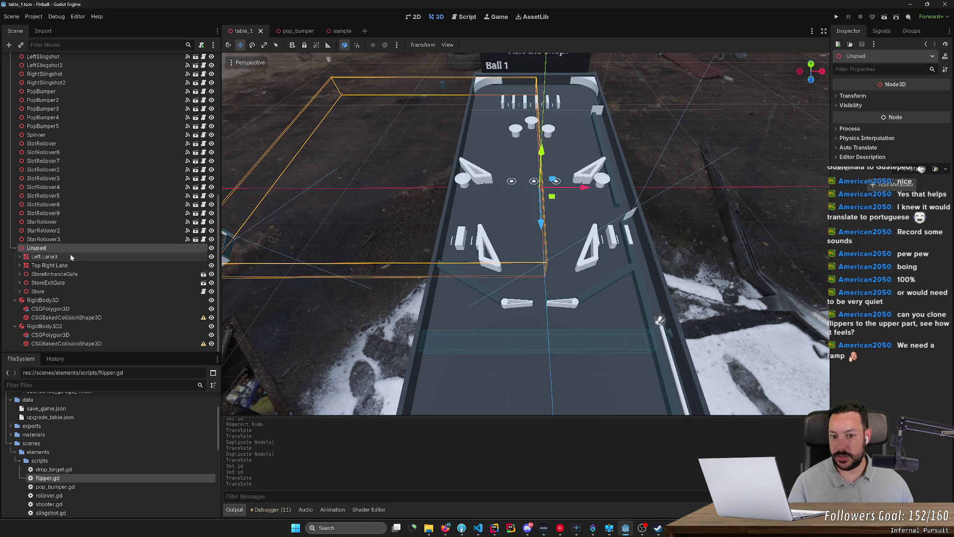
{"action": "mouse_move", "coordinate": [296, 277]}
{"action": "left_mouse_down"}
{"action": "mouse_move", "coordinate": [309, 281]}
{"action": "mouse_move", "coordinate": [293, 271]}
{"action": "left_mouse_up"}
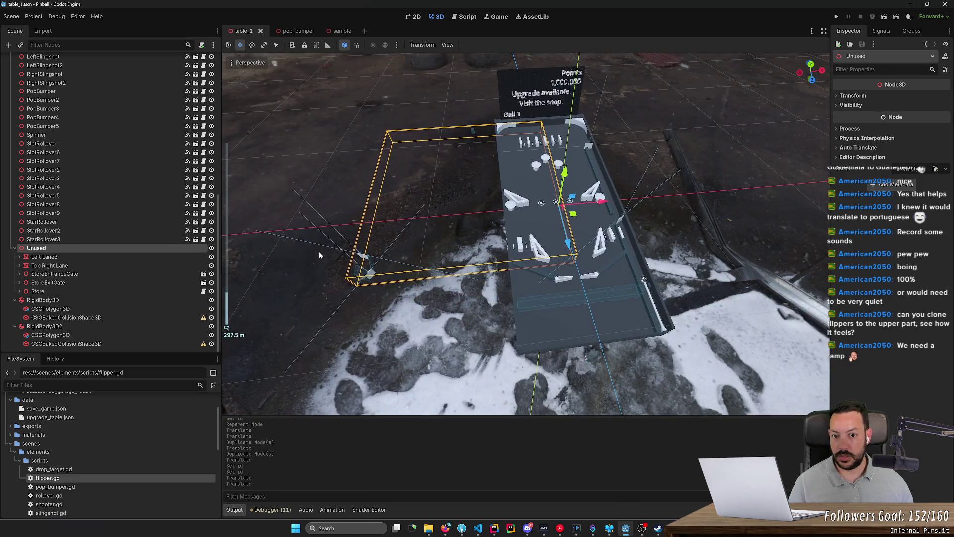
{"action": "scroll", "coordinate": [379, 191], "scroll_direction": "up", "scroll_amount": 5}
{"action": "left_click_drag", "start_coordinate": [380, 191], "coordinate": [422, 298]}
{"action": "left_click", "coordinate": [430, 329]}
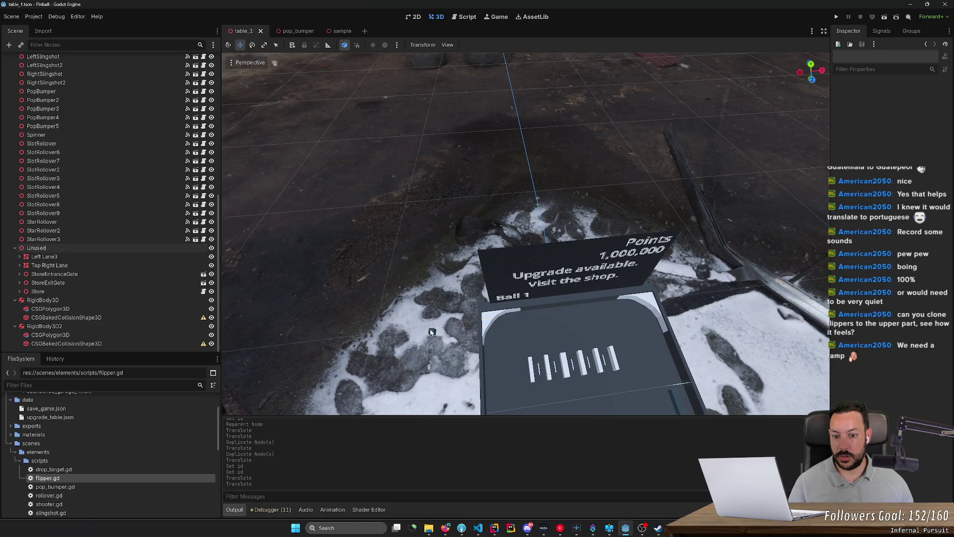
{"action": "key", "text": "Delete"}
{"action": "key", "text": "Return"}
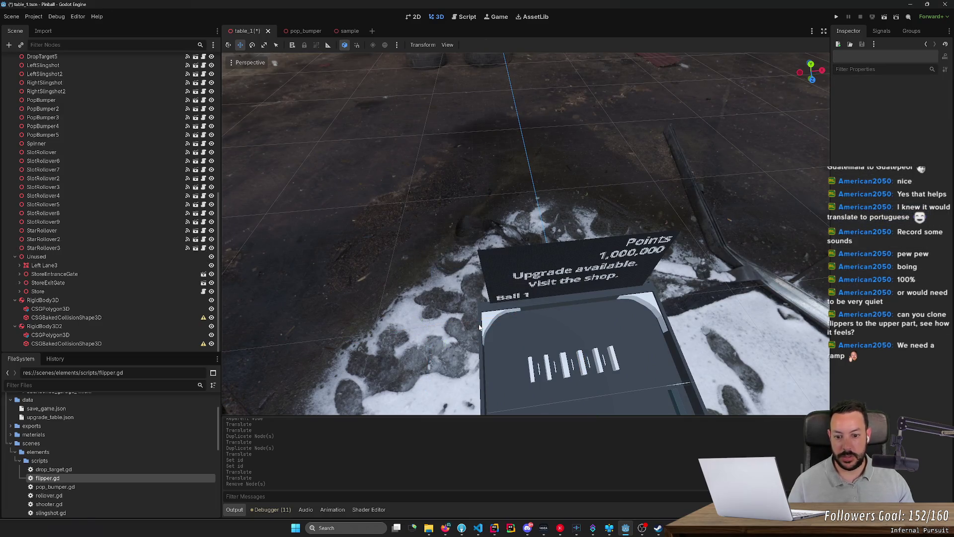
{"action": "left_click", "coordinate": [493, 325]}
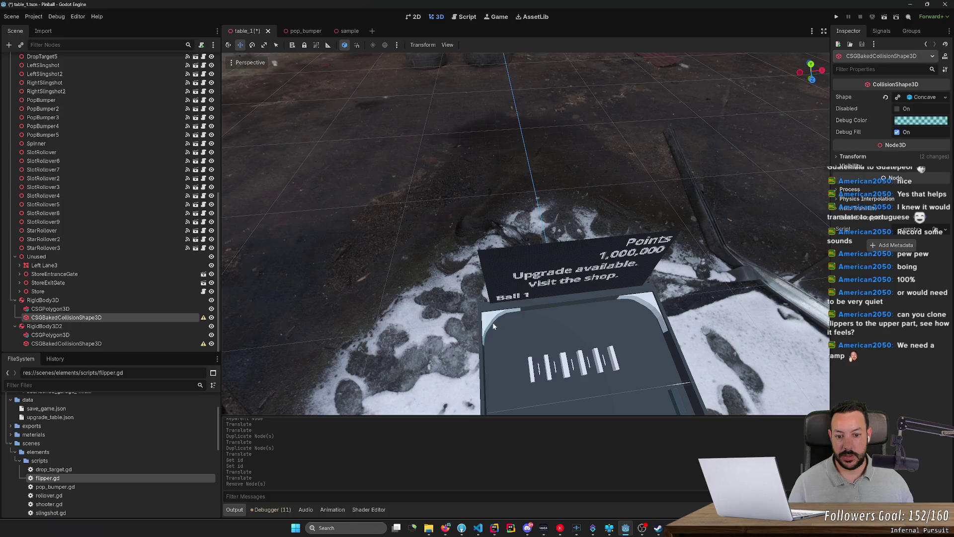
{"action": "mouse_move", "coordinate": [414, 345]}
{"action": "left_mouse_down"}
{"action": "mouse_move", "coordinate": [395, 333]}
{"action": "mouse_move", "coordinate": [516, 273]}
{"action": "left_mouse_up"}
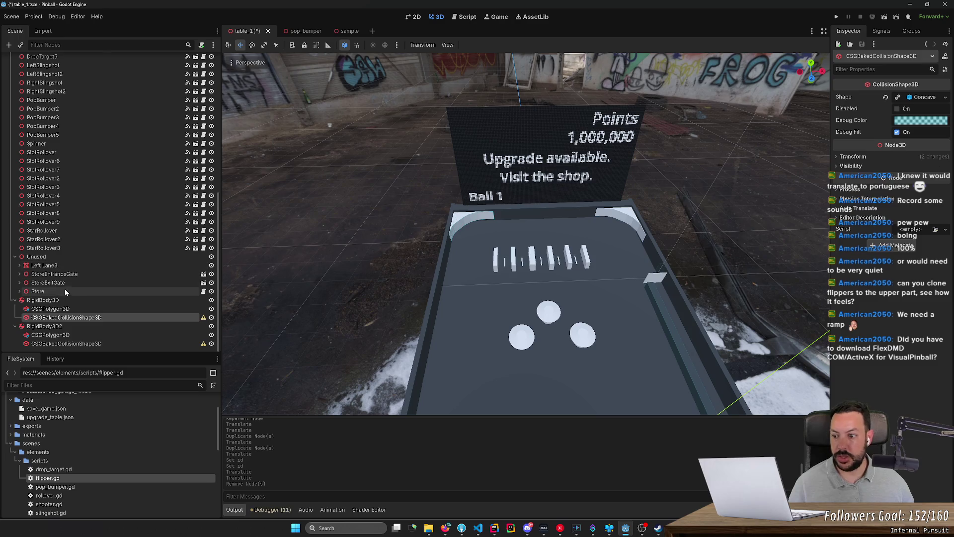
{"action": "left_click", "coordinate": [194, 300]}
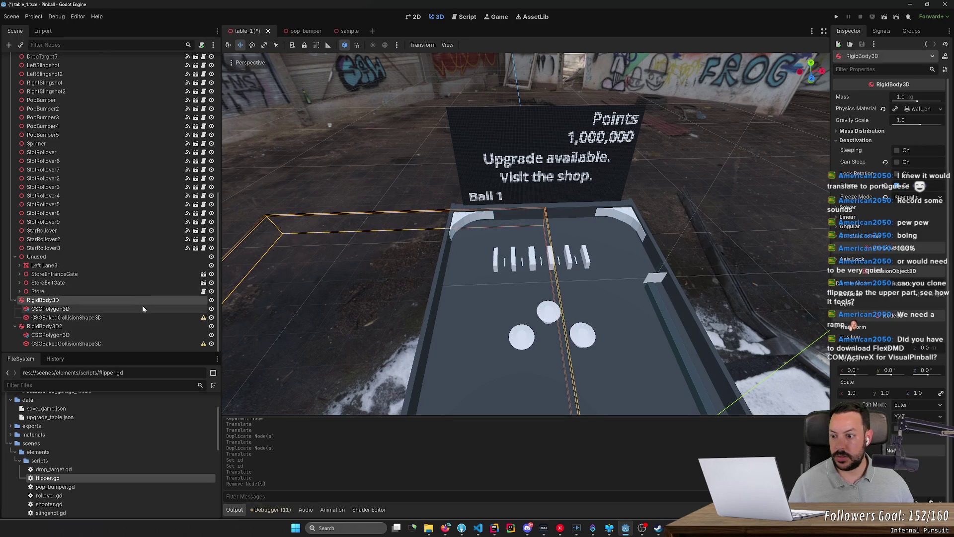
{"action": "left_click", "coordinate": [164, 308]}
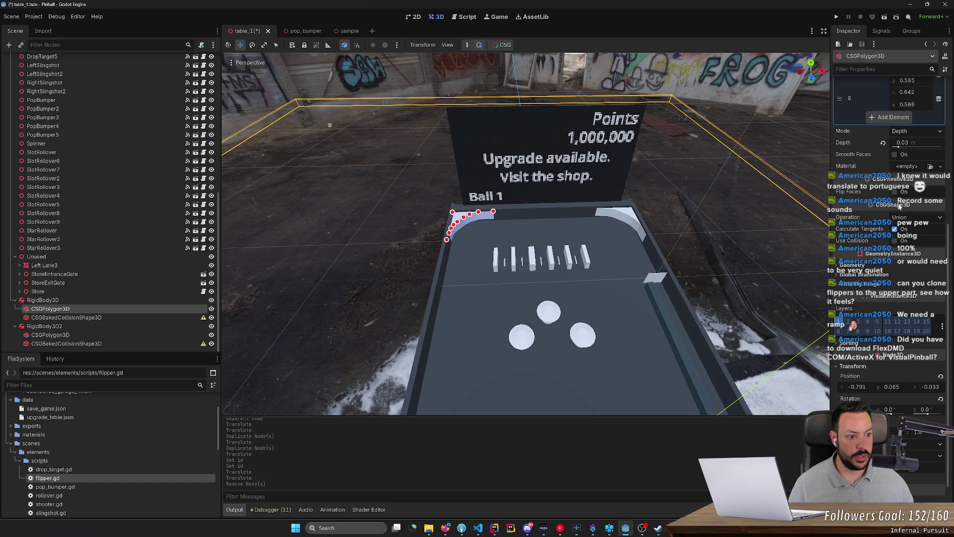
{"action": "left_click", "coordinate": [862, 267]}
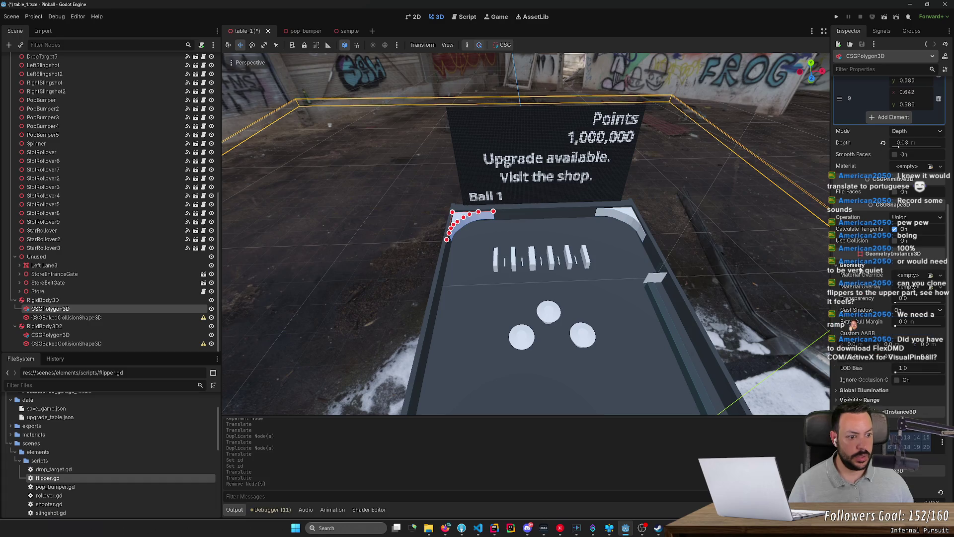
{"action": "left_click", "coordinate": [912, 274]}
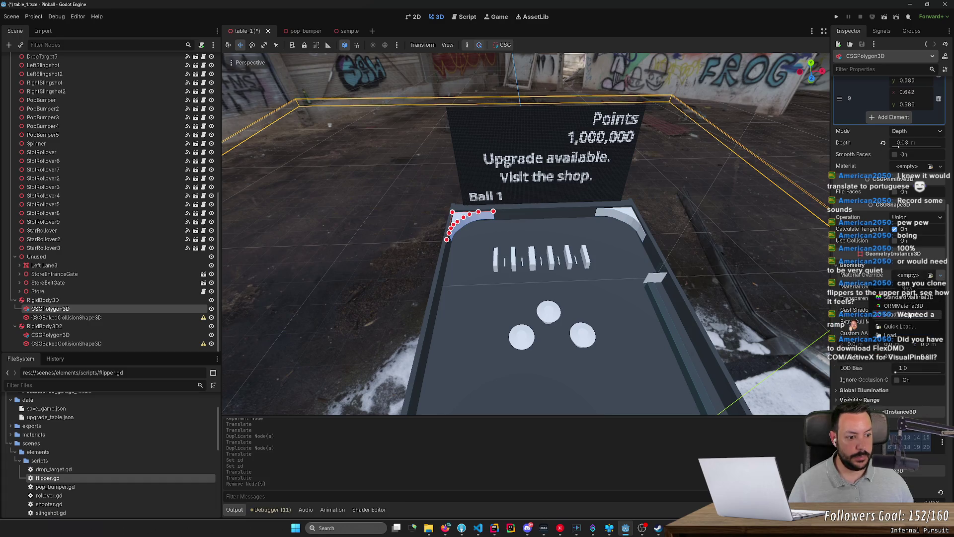
{"action": "left_click", "coordinate": [899, 326]}
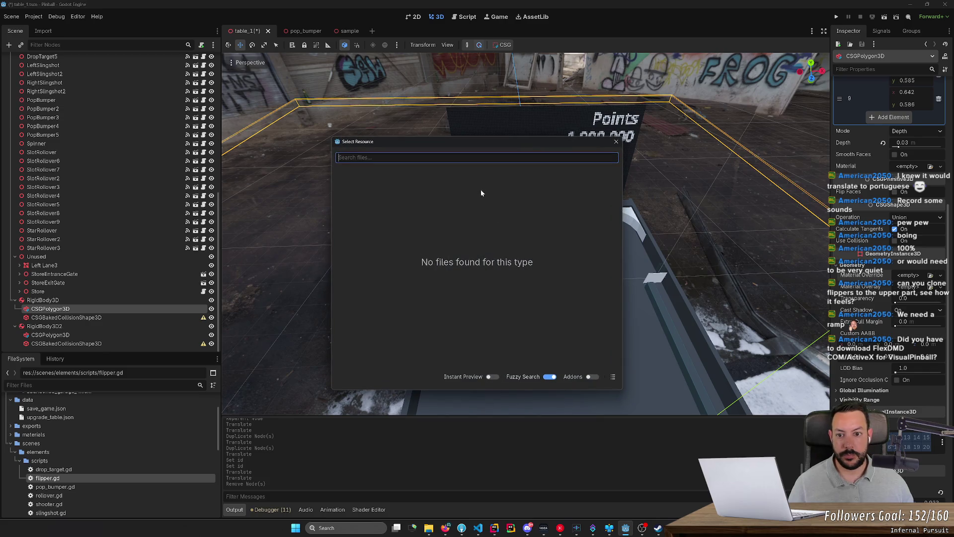
{"action": "left_click", "coordinate": [616, 141]}
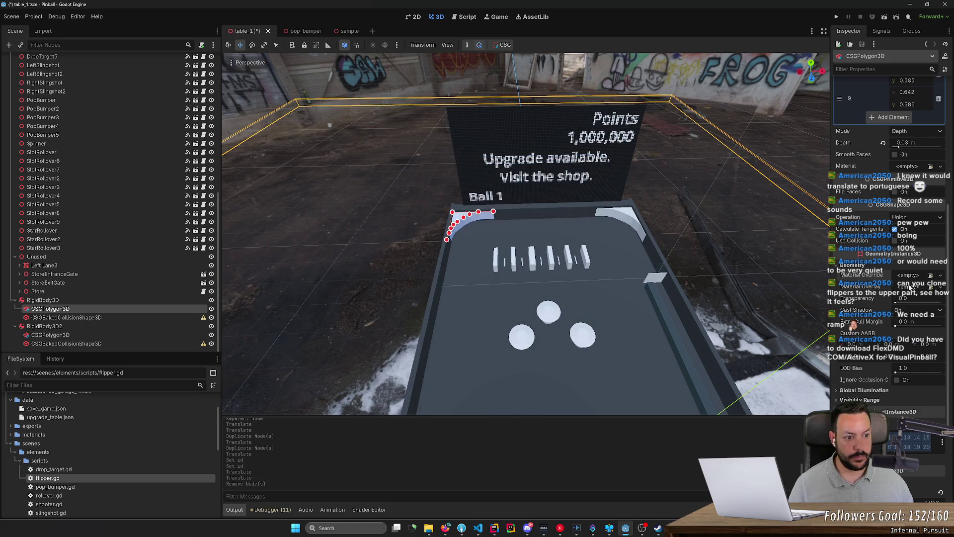
{"action": "left_click", "coordinate": [619, 275]}
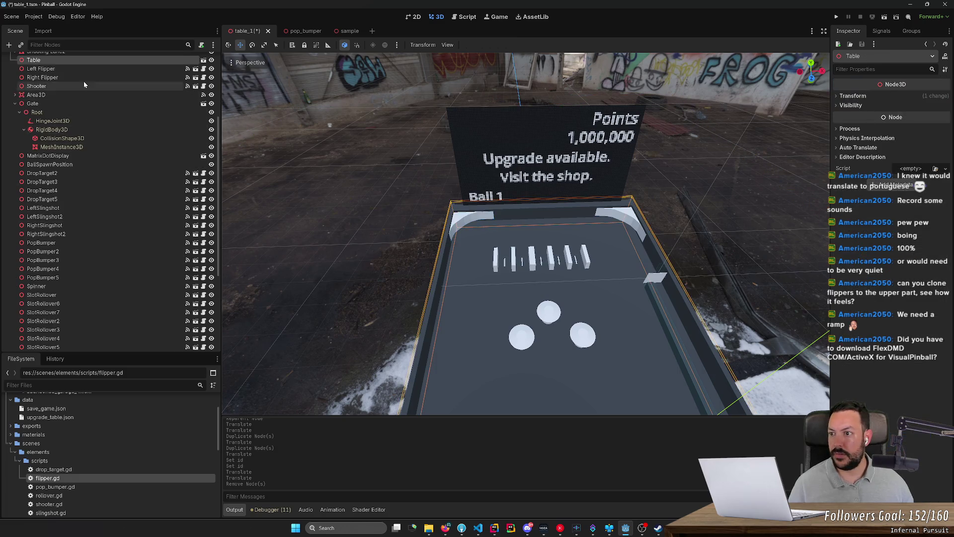
- Inspect the Floor's Surface Material Override in the table scene, then close it and save table_1
{"action": "left_click", "coordinate": [203, 61]}
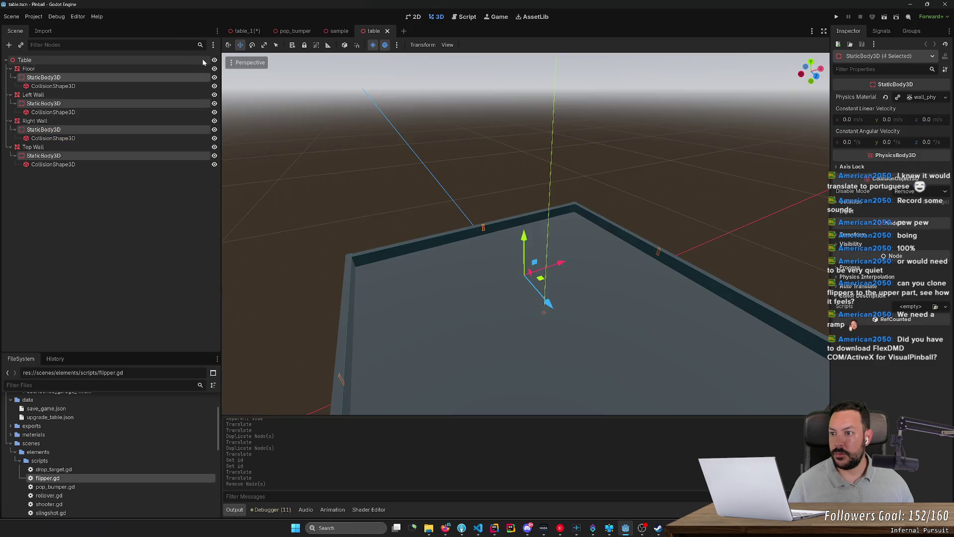
{"action": "left_click", "coordinate": [127, 70]}
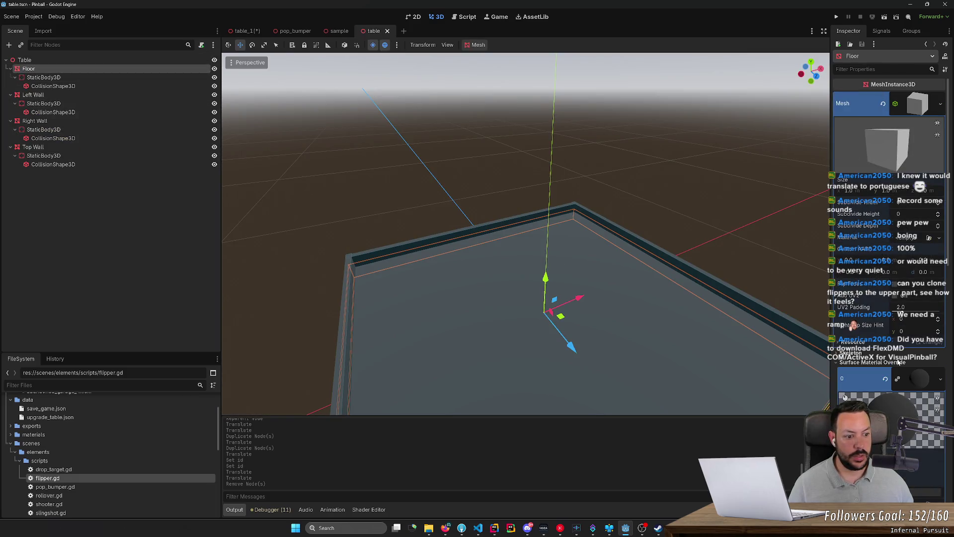
{"action": "scroll", "coordinate": [869, 364], "scroll_direction": "down", "scroll_amount": 5}
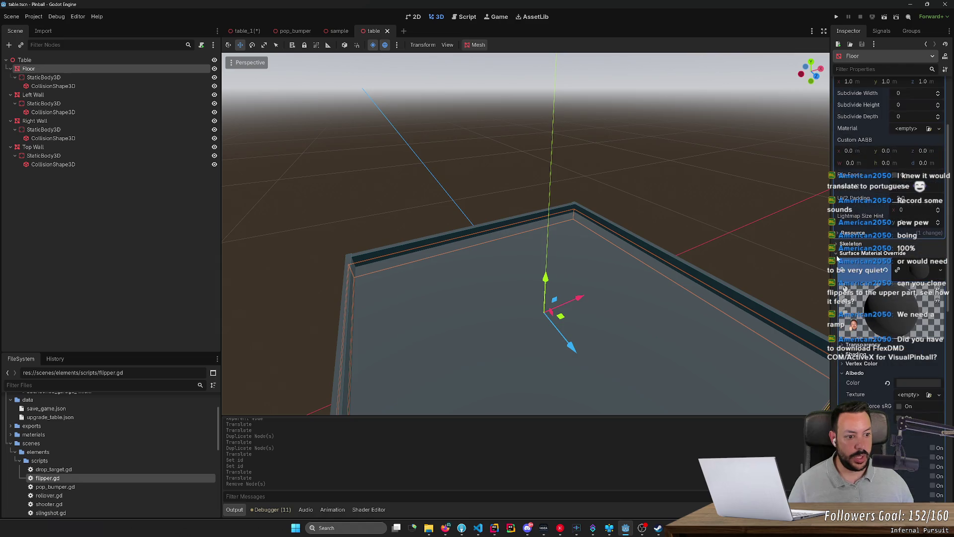
{"action": "left_click", "coordinate": [838, 255]}
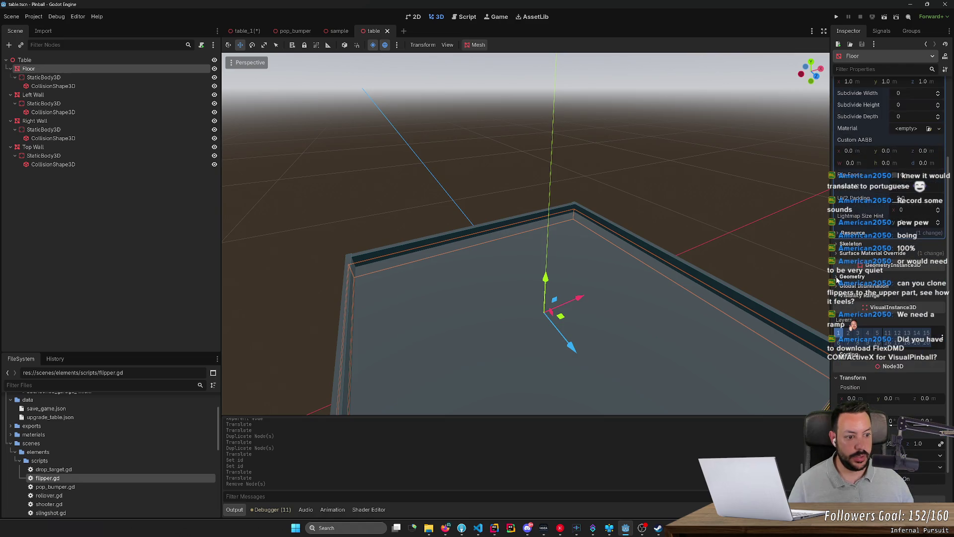
{"action": "left_click", "coordinate": [837, 254]}
{"action": "left_click", "coordinate": [835, 255]}
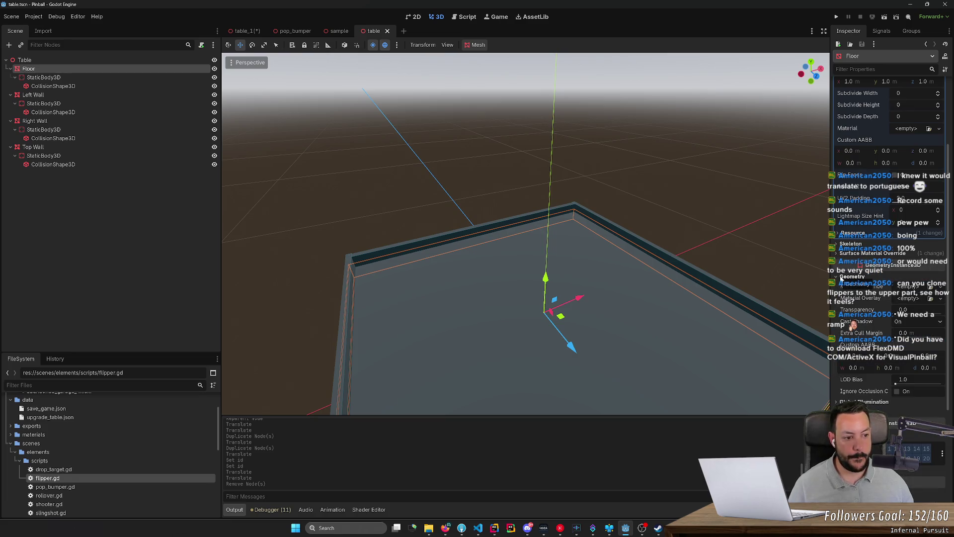
{"action": "left_click", "coordinate": [837, 255]}
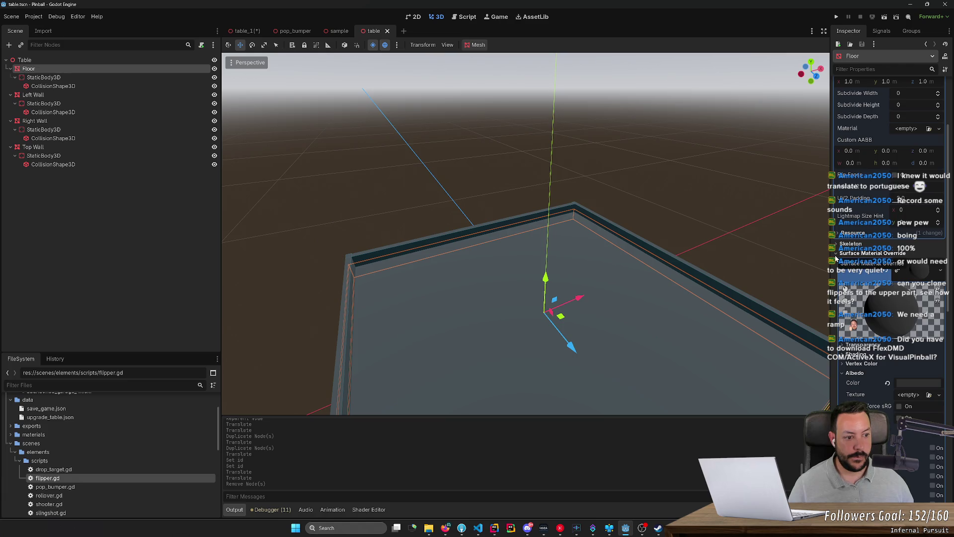
{"action": "left_click", "coordinate": [849, 255]}
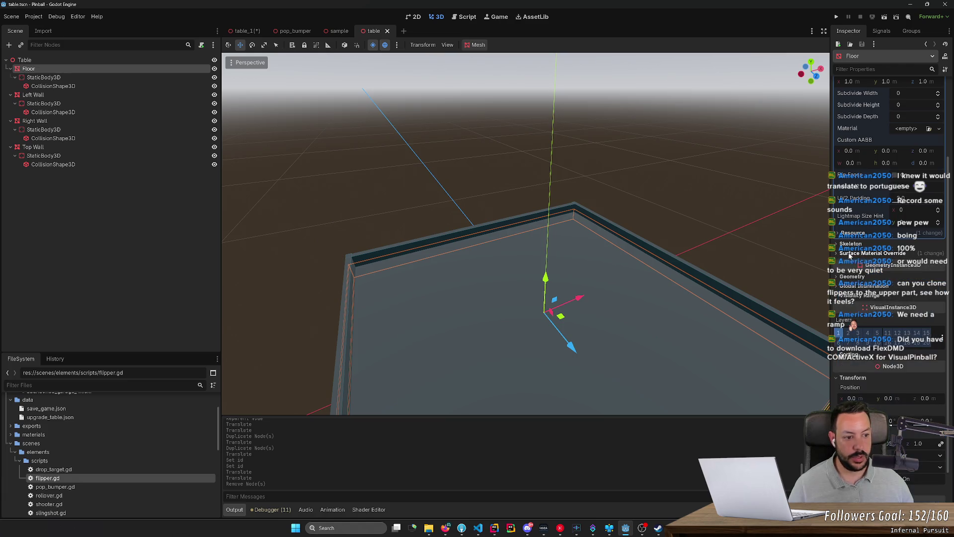
{"action": "left_click", "coordinate": [387, 30]}
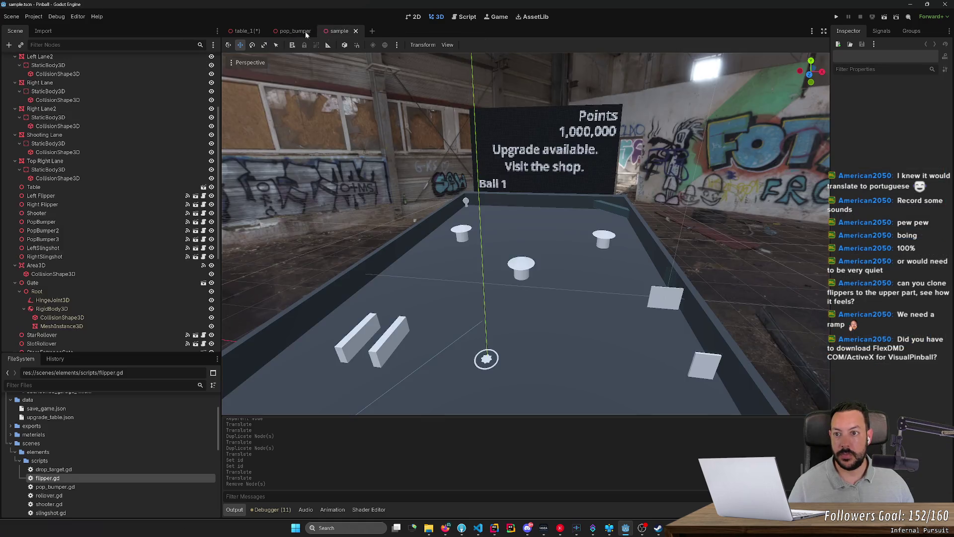
{"action": "key", "text": "ctrl+s"}
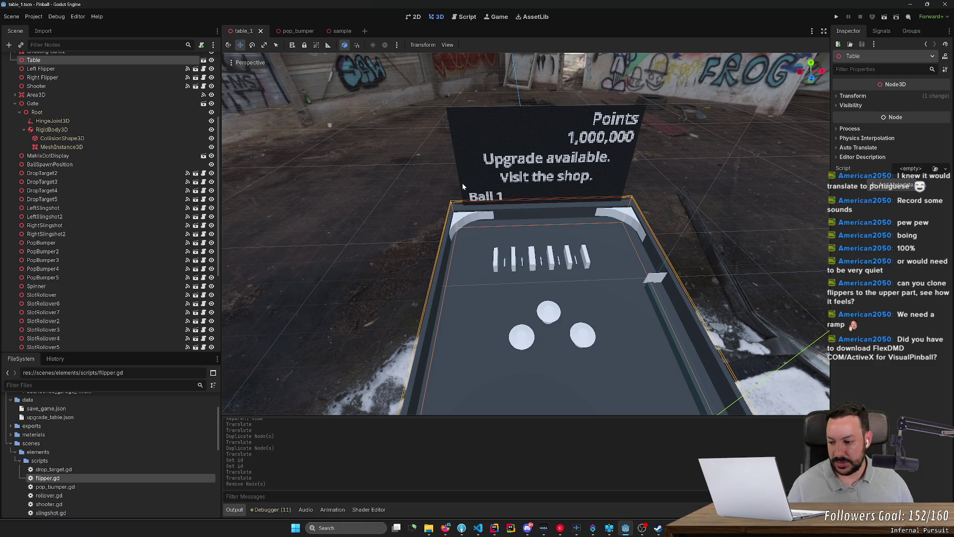
- Browse the Unused group's children, Left Lane3 and StoreEntranceGate, in the Scene dock
{"action": "scroll", "coordinate": [547, 294], "scroll_direction": "down", "scroll_amount": 2}
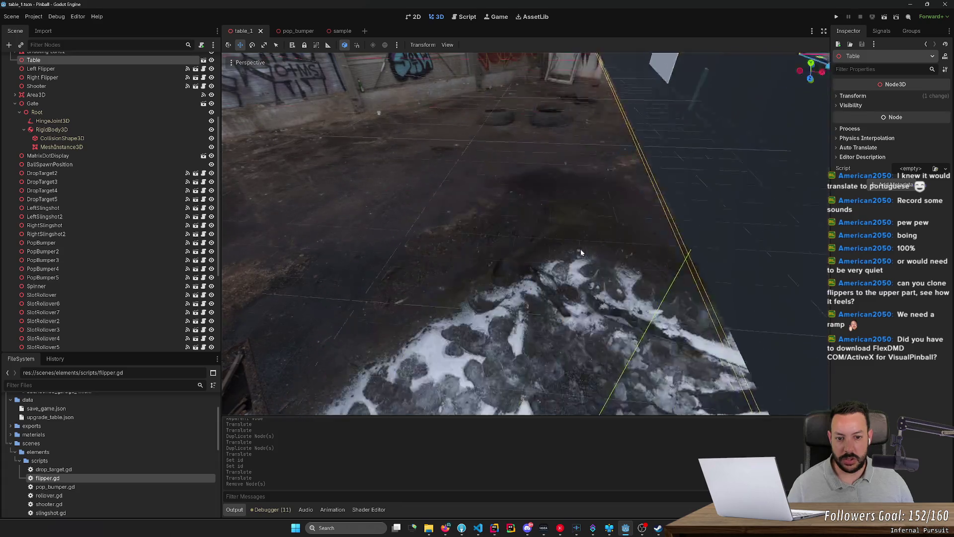
{"action": "scroll", "coordinate": [565, 268], "scroll_direction": "down", "scroll_amount": 3}
{"action": "scroll", "coordinate": [565, 271], "scroll_direction": "up", "scroll_amount": 8}
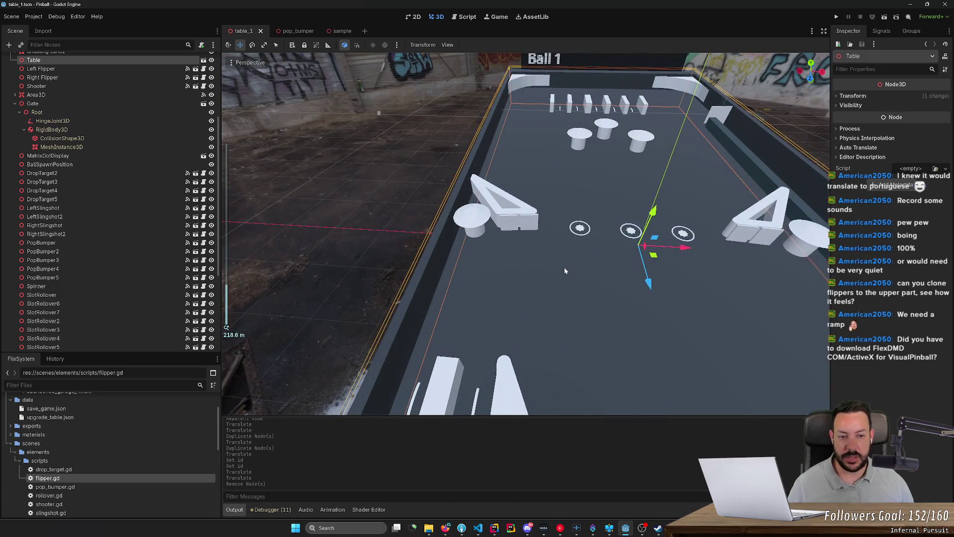
{"action": "scroll", "coordinate": [565, 271], "scroll_direction": "down", "scroll_amount": 6}
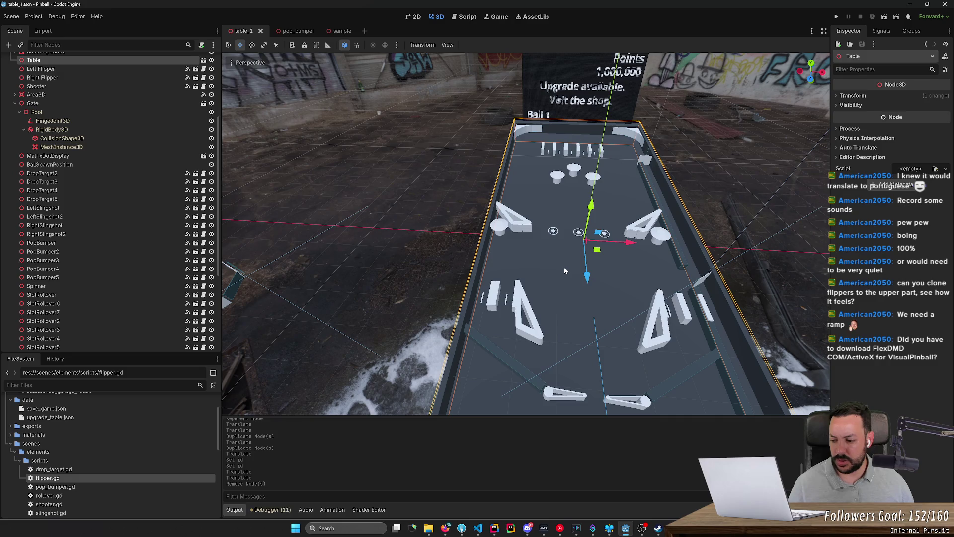
{"action": "mouse_move", "coordinate": [477, 278]}
{"action": "left_mouse_down"}
{"action": "mouse_move", "coordinate": [561, 268]}
{"action": "mouse_move", "coordinate": [368, 266]}
{"action": "left_mouse_up"}
{"action": "scroll", "coordinate": [65, 252], "scroll_direction": "down", "scroll_amount": 5}
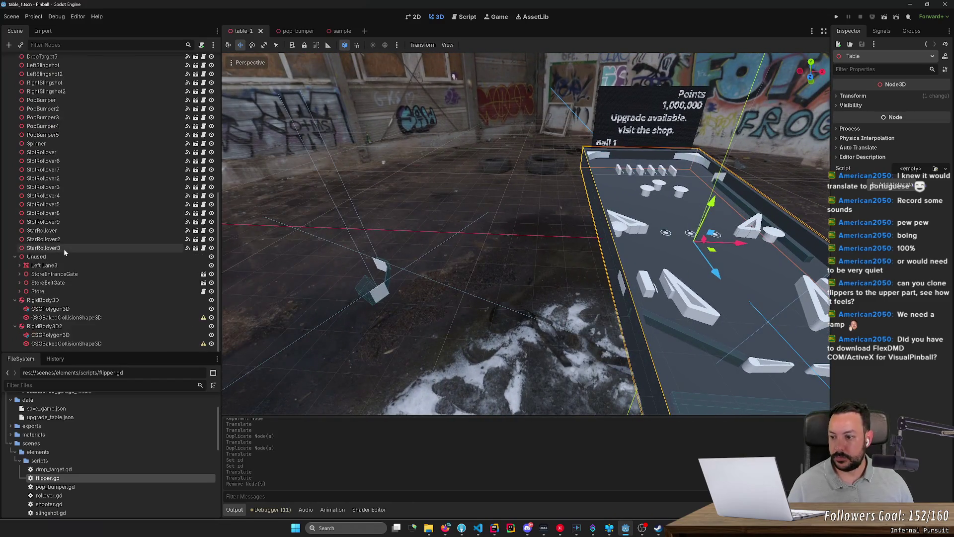
{"action": "double_click", "coordinate": [67, 256]}
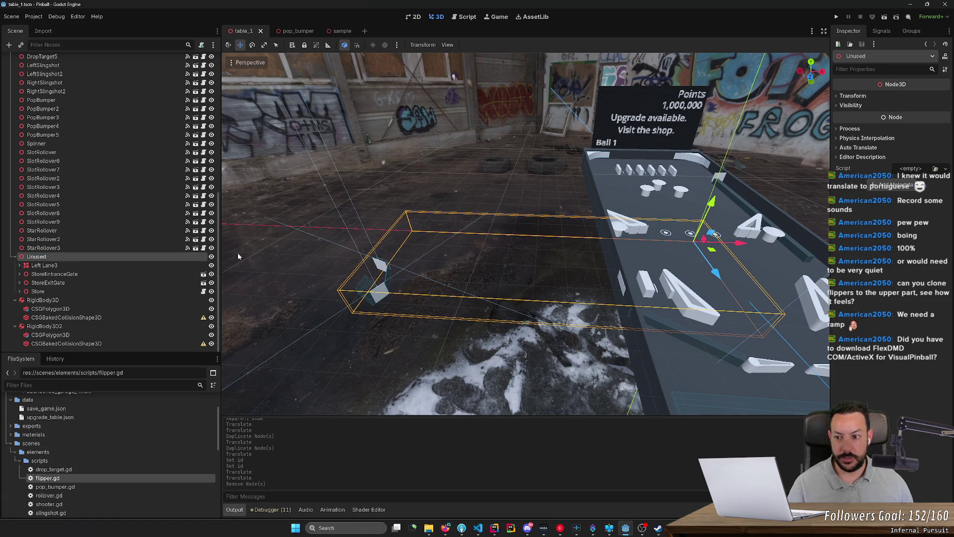
{"action": "left_click", "coordinate": [114, 265]}
{"action": "left_click", "coordinate": [114, 275]}
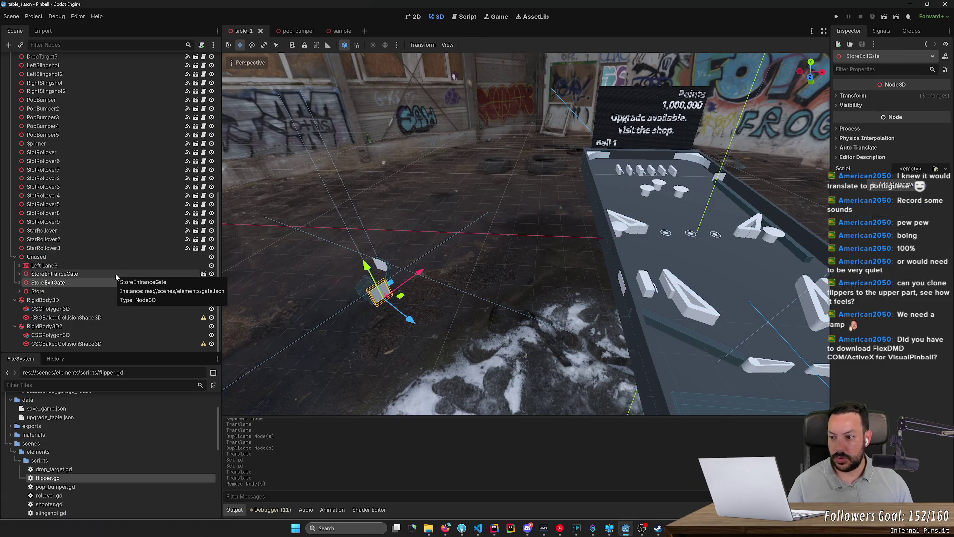
- Rename the Unused group node to StoreHolder
{"action": "key", "text": "Left"}
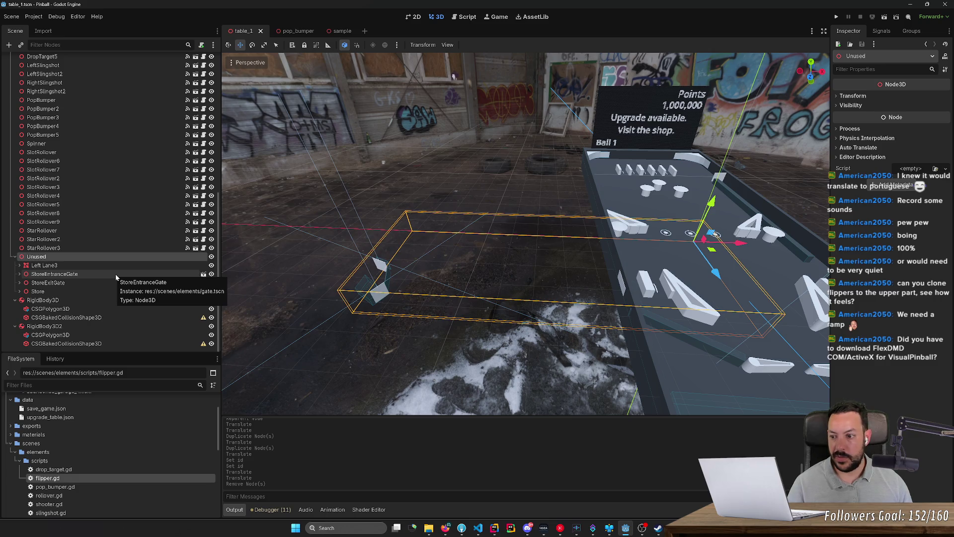
{"action": "key", "text": "F2"}
{"action": "type", "text": "Store"}
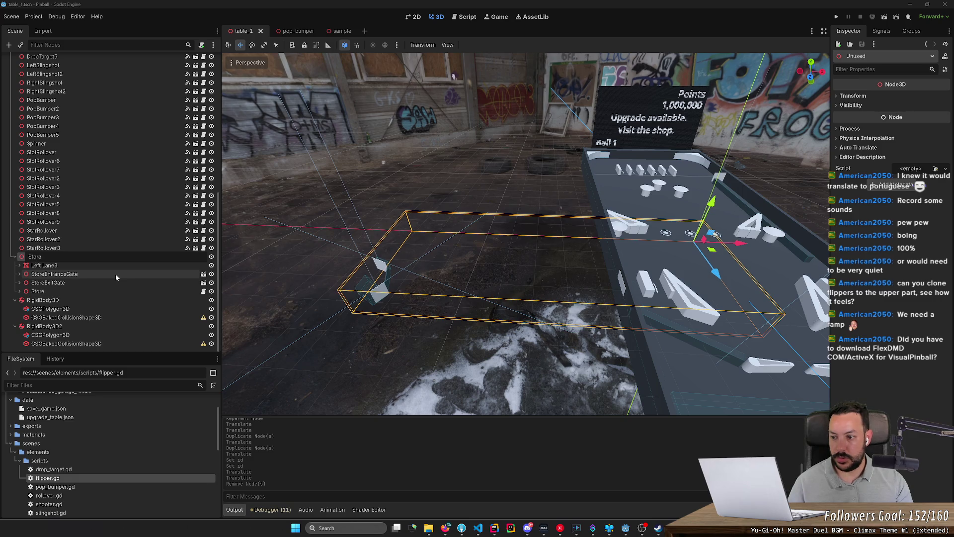
{"action": "type", "text": "Holder"}
{"action": "key", "text": "Return"}
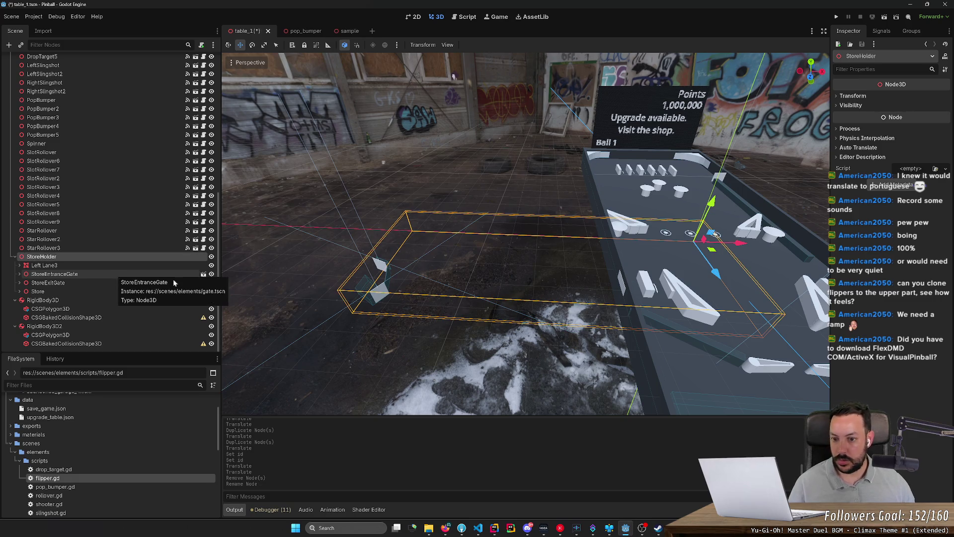
- Move the StoreHolder group nearer the table and pick out Left Lane3's collision shape
{"action": "mouse_move", "coordinate": [711, 247]}
{"action": "left_mouse_down"}
{"action": "mouse_move", "coordinate": [836, 276]}
{"action": "mouse_move", "coordinate": [819, 300]}
{"action": "mouse_move", "coordinate": [905, 269]}
{"action": "mouse_move", "coordinate": [879, 274]}
{"action": "mouse_move", "coordinate": [854, 254]}
{"action": "left_mouse_up"}
{"action": "mouse_move", "coordinate": [746, 271]}
{"action": "left_mouse_down"}
{"action": "mouse_move", "coordinate": [715, 266]}
{"action": "mouse_move", "coordinate": [708, 283]}
{"action": "mouse_move", "coordinate": [672, 264]}
{"action": "mouse_move", "coordinate": [580, 354]}
{"action": "left_mouse_up"}
{"action": "left_click", "coordinate": [556, 370]}
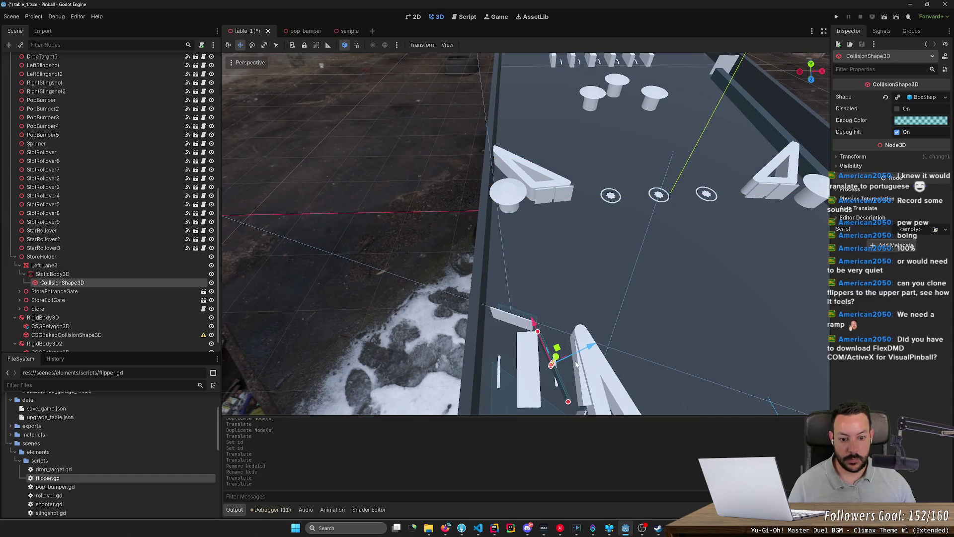
{"action": "key", "text": "Delete"}
{"action": "key", "text": "Escape"}
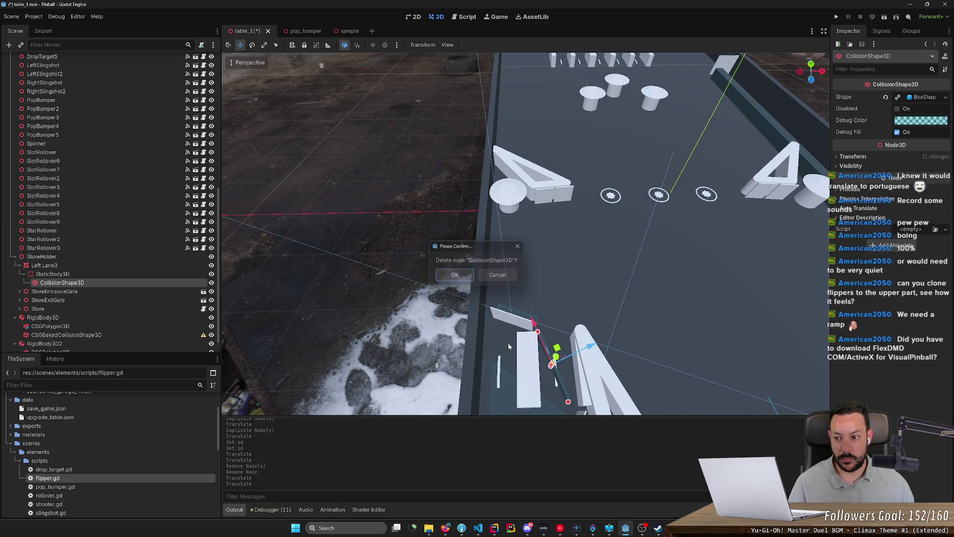
- Delete Left Lane3's StaticBody3D with its children, then Left Lane3 itself
{"action": "left_click", "coordinate": [52, 275]}
{"action": "key", "text": "Delete"}
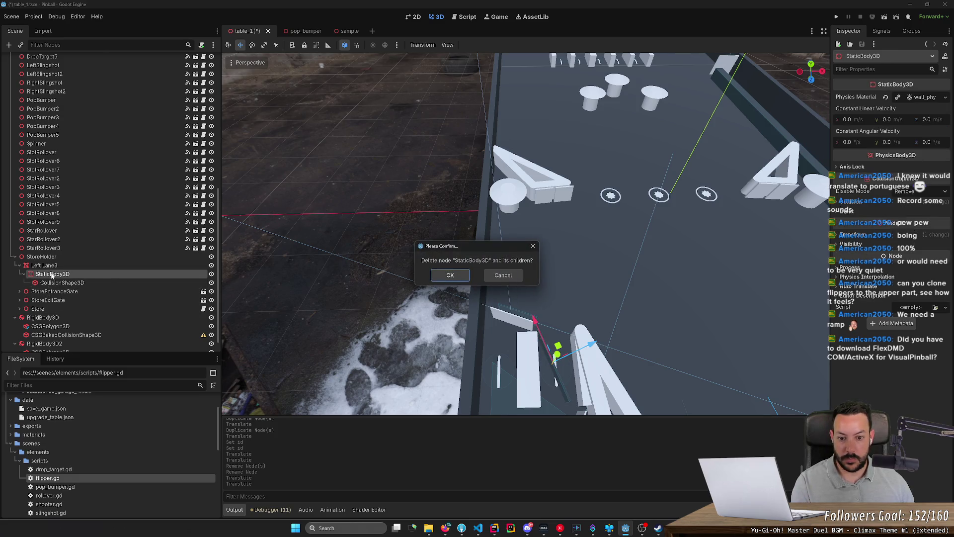
{"action": "left_click", "coordinate": [437, 276]}
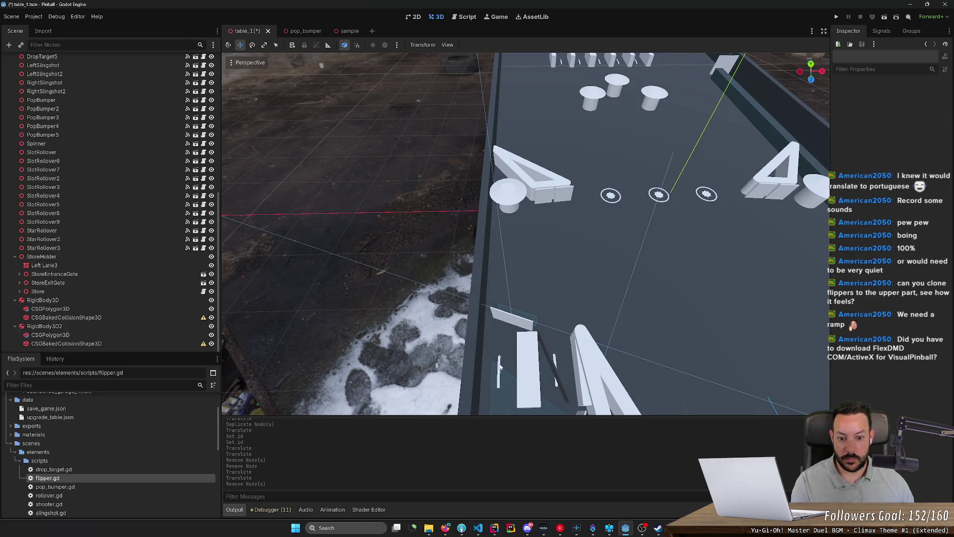
{"action": "left_click", "coordinate": [553, 363]}
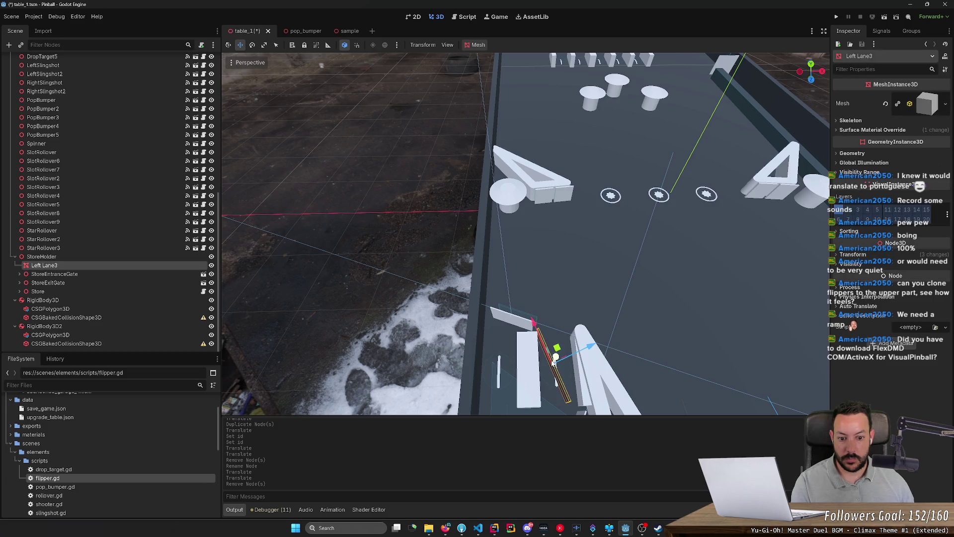
{"action": "key", "text": "Delete"}
{"action": "key", "text": "Return"}
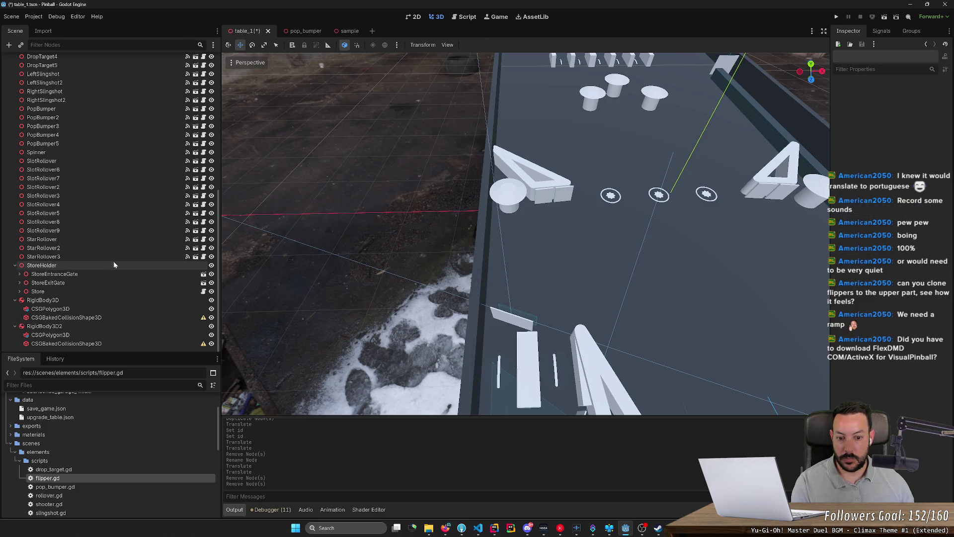
{"action": "scroll", "coordinate": [419, 314], "scroll_direction": "down", "scroll_amount": 5}
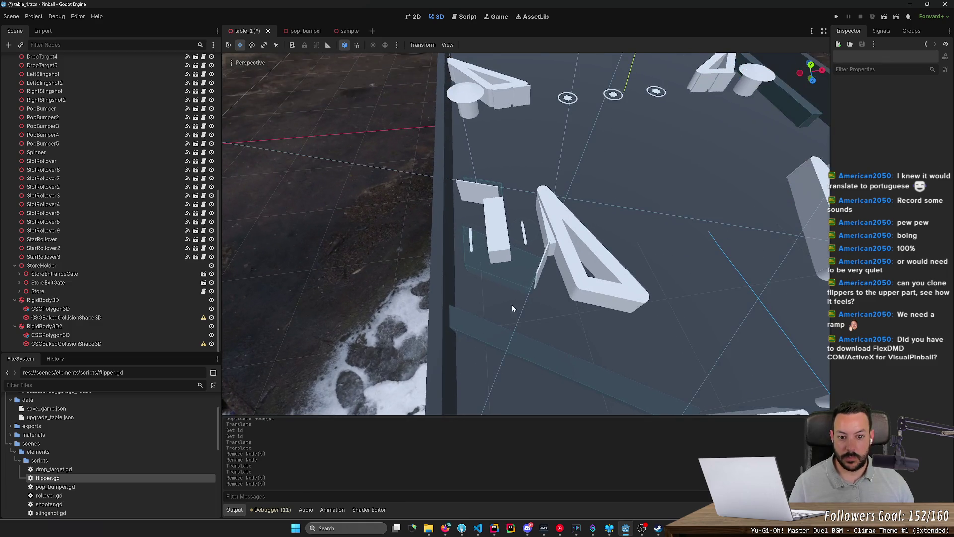
- Rotate StoreExitGate about 90° and reposition it at the store lane's lower end, then save
{"action": "left_click", "coordinate": [539, 276]}
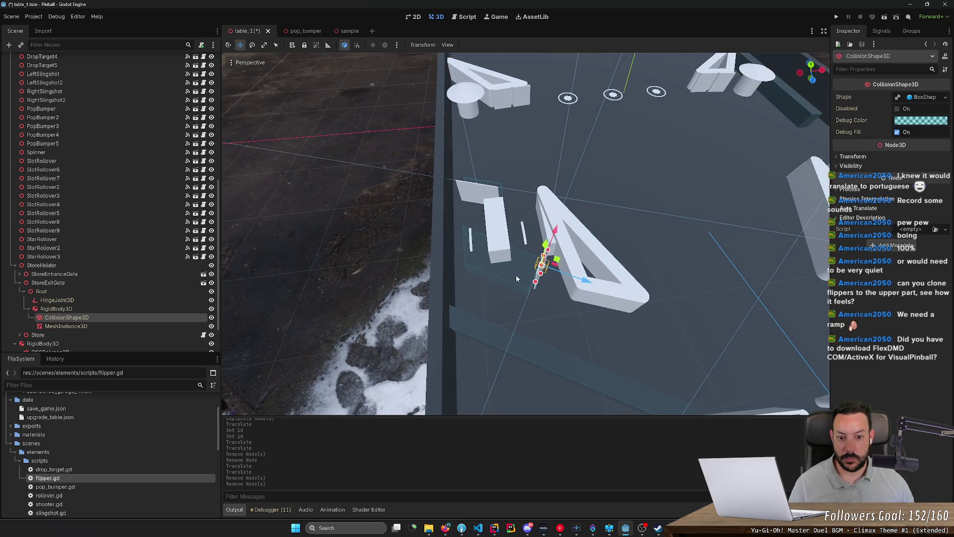
{"action": "left_click", "coordinate": [121, 284]}
{"action": "left_click", "coordinate": [143, 273]}
{"action": "left_click", "coordinate": [136, 282]}
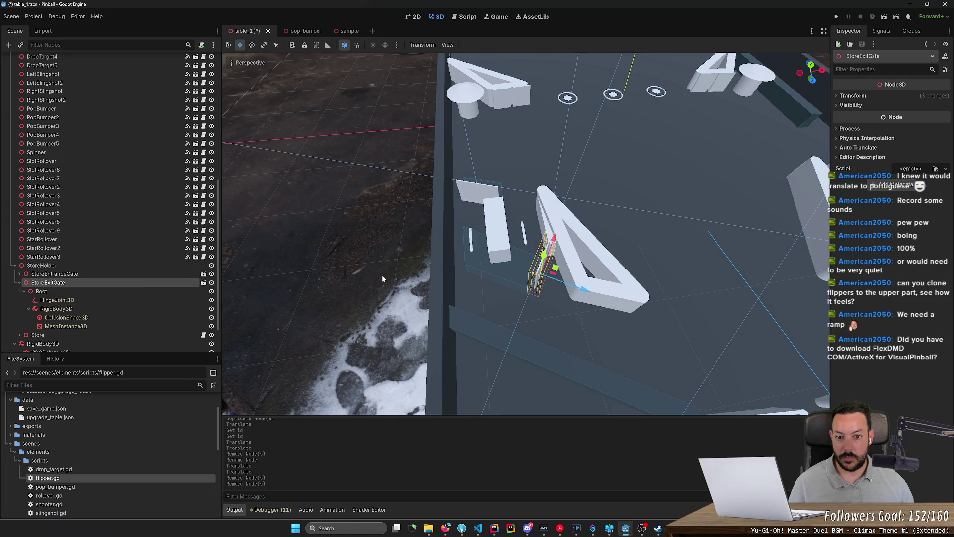
{"action": "key", "text": "e"}
{"action": "key", "text": "r"}
{"action": "key", "text": "e"}
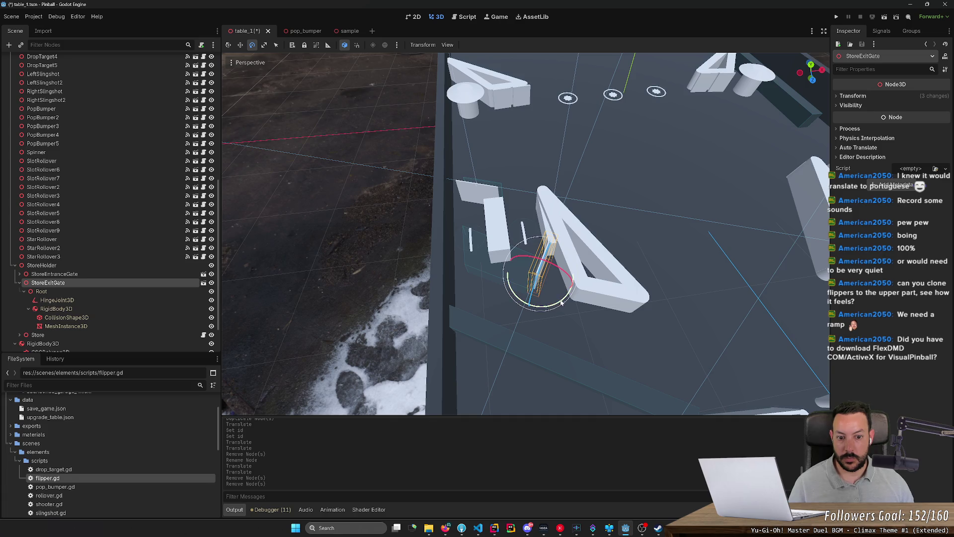
{"action": "left_click_drag", "start_coordinate": [561, 304], "coordinate": [493, 288]}
{"action": "key", "text": "w"}
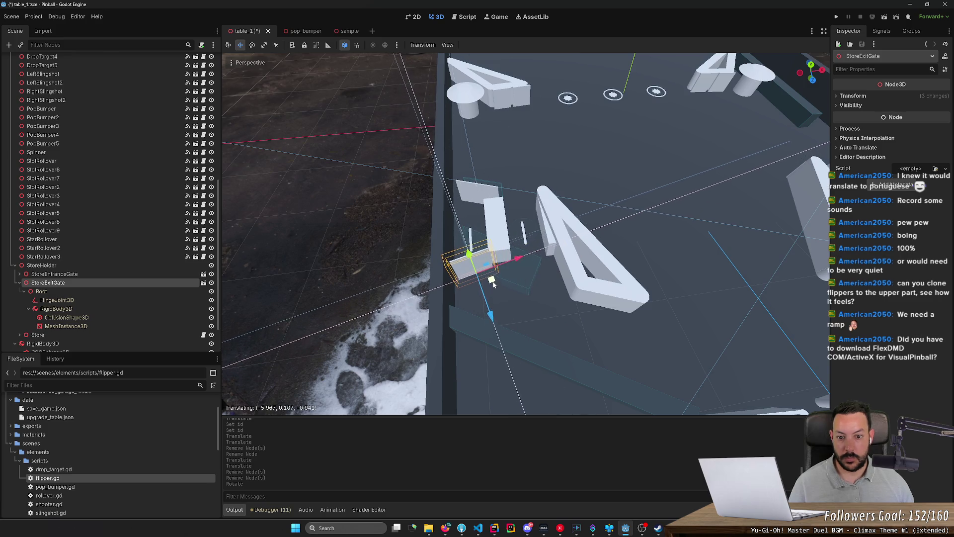
{"action": "key", "text": "f"}
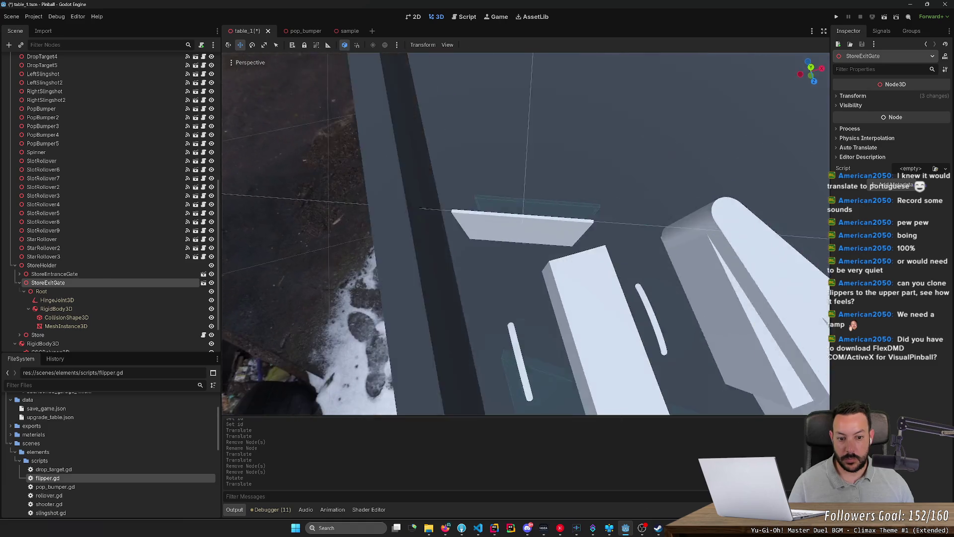
{"action": "scroll", "coordinate": [516, 282], "scroll_direction": "down", "scroll_amount": 3}
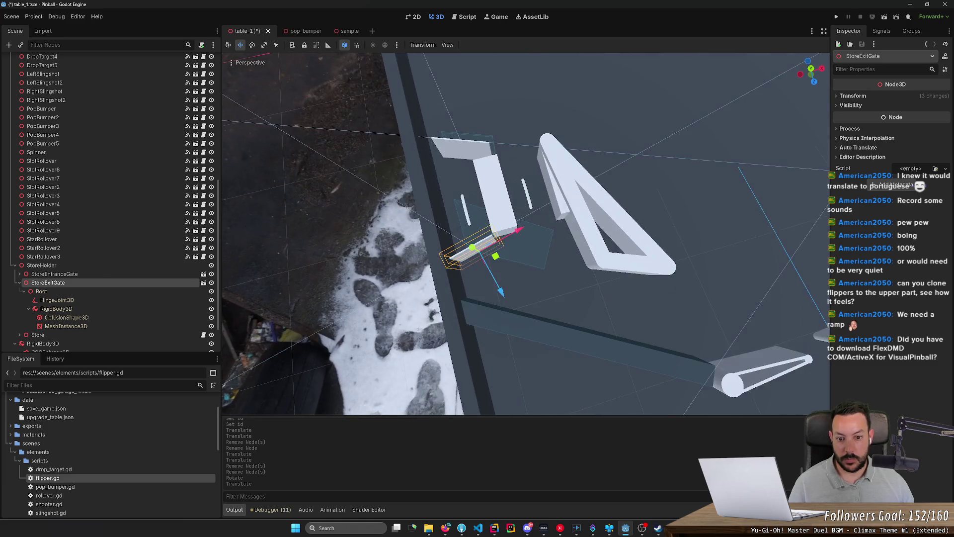
{"action": "key", "text": "f"}
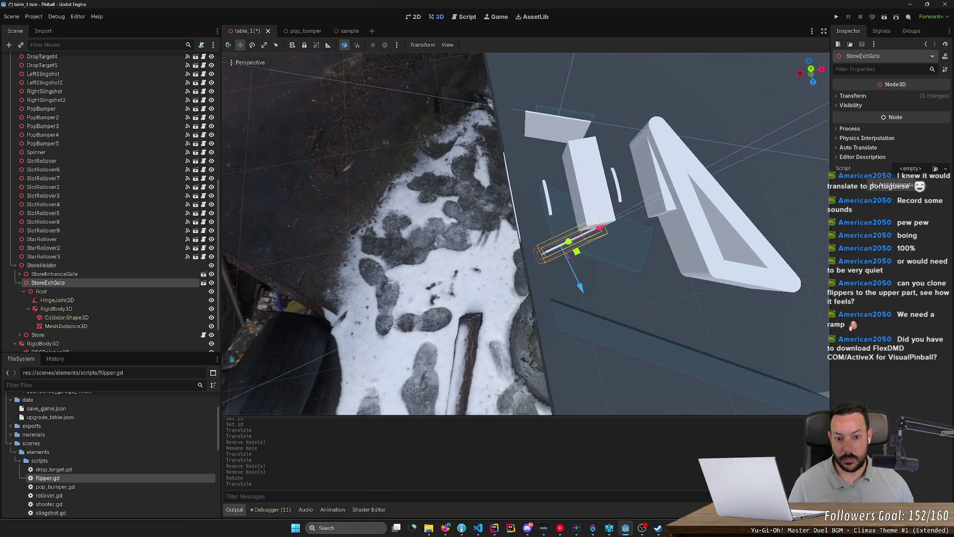
{"action": "key", "text": "ctrl+s"}
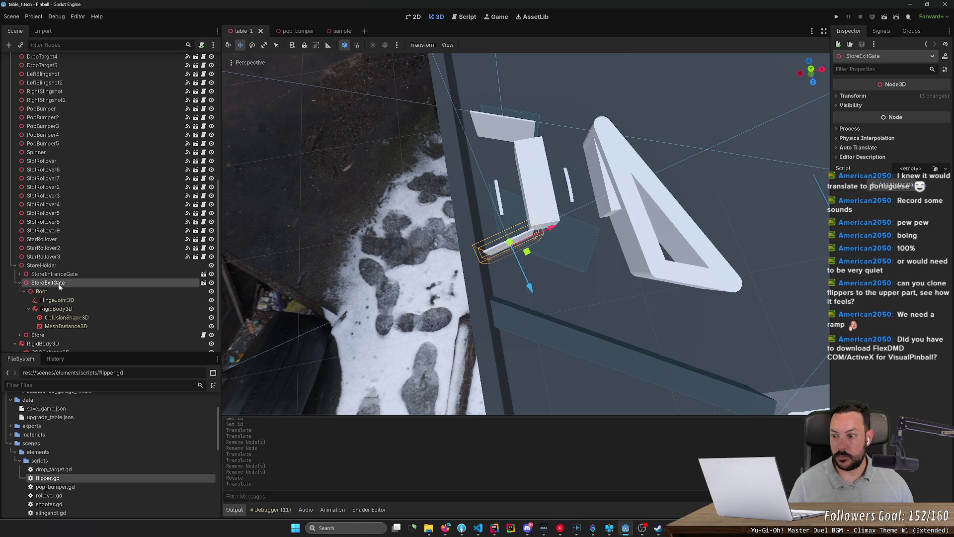
- Inspect the gate's collision shape and mesh, then select the Store's trigger polygon
{"action": "left_click", "coordinate": [67, 317]}
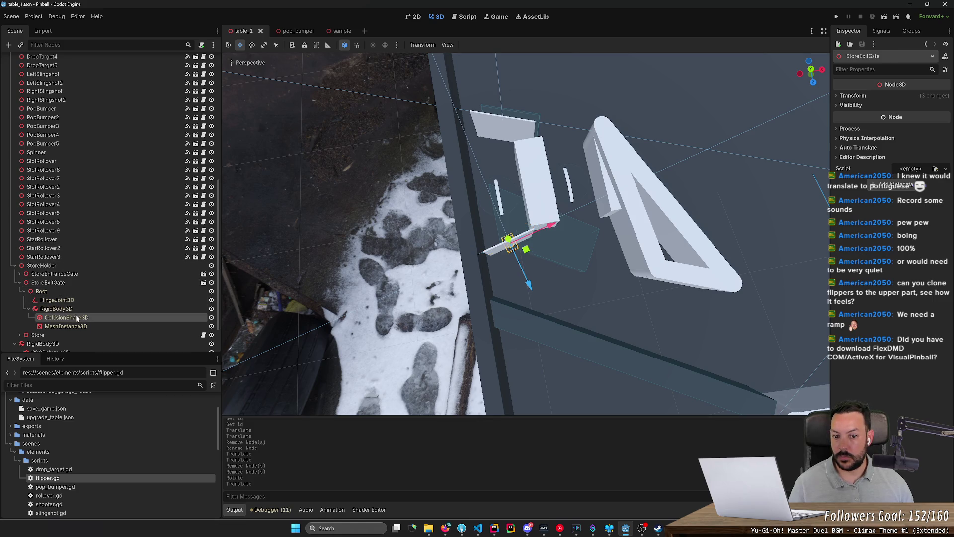
{"action": "left_click", "coordinate": [66, 326]}
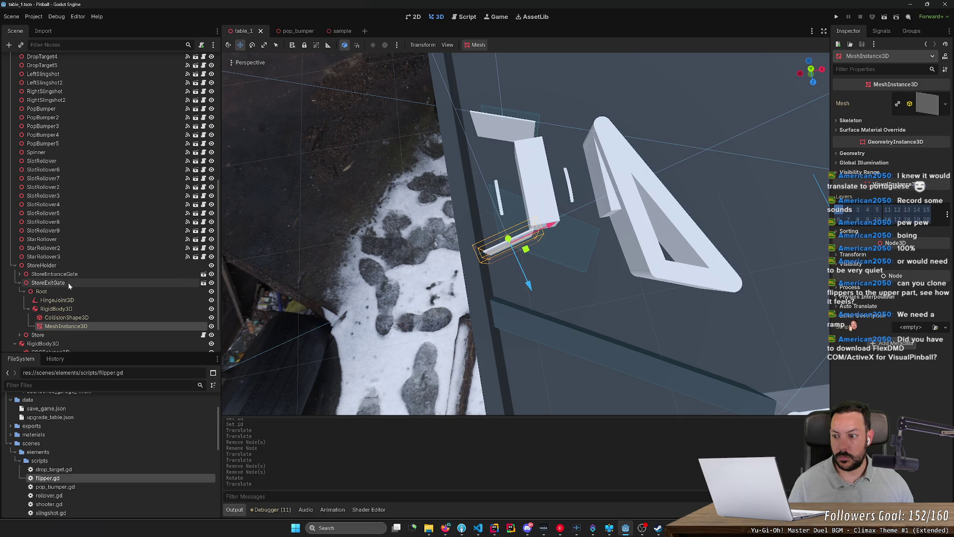
{"action": "left_click", "coordinate": [60, 336]}
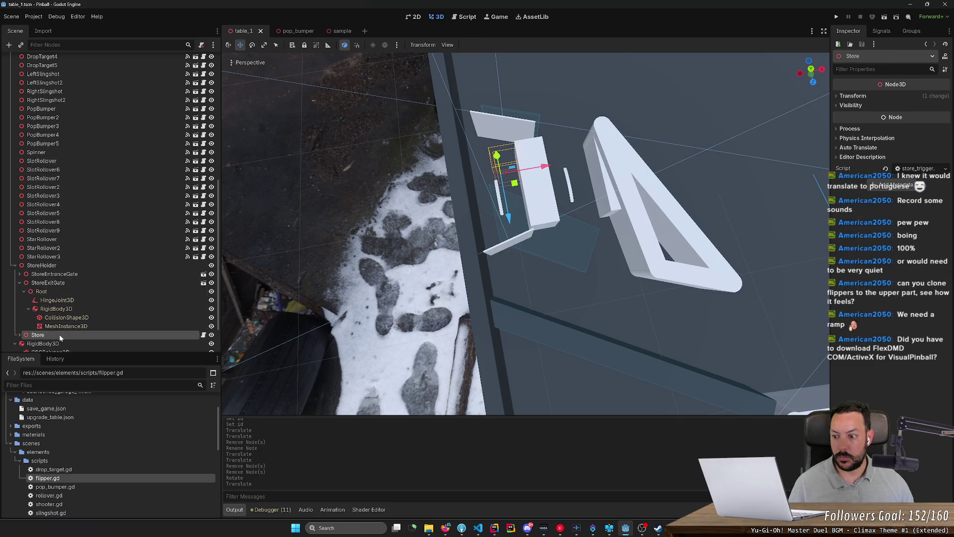
{"action": "left_click", "coordinate": [19, 335]}
{"action": "scroll", "coordinate": [73, 298], "scroll_direction": "down", "scroll_amount": 3}
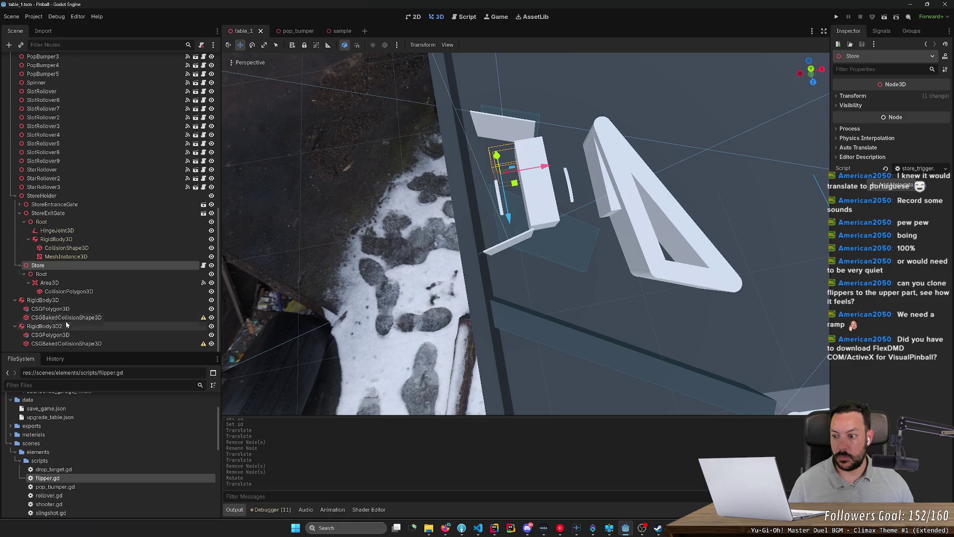
{"action": "left_click", "coordinate": [72, 292]}
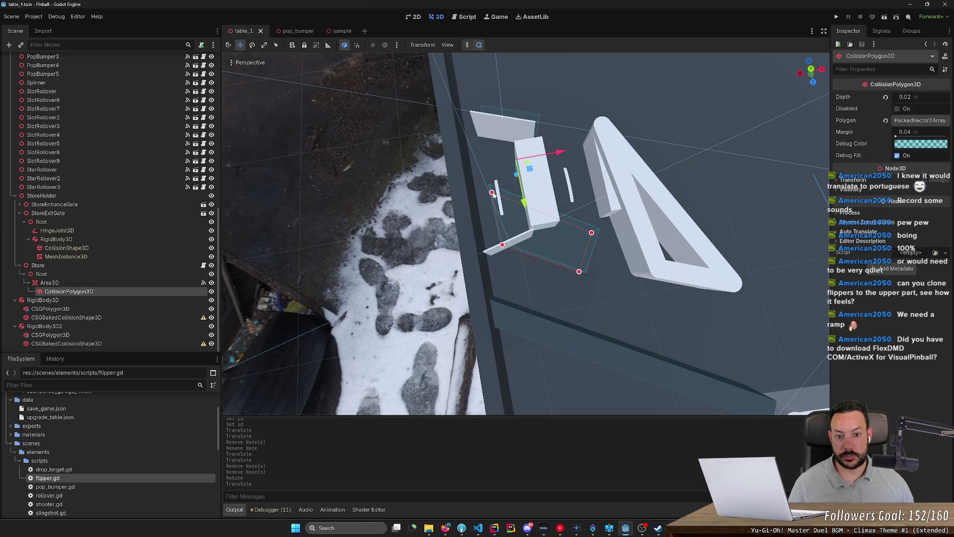
- Drag the trigger polygon's lower corners upward toward the top store gate
{"action": "left_click_drag", "start_coordinate": [492, 193], "coordinate": [510, 144]}
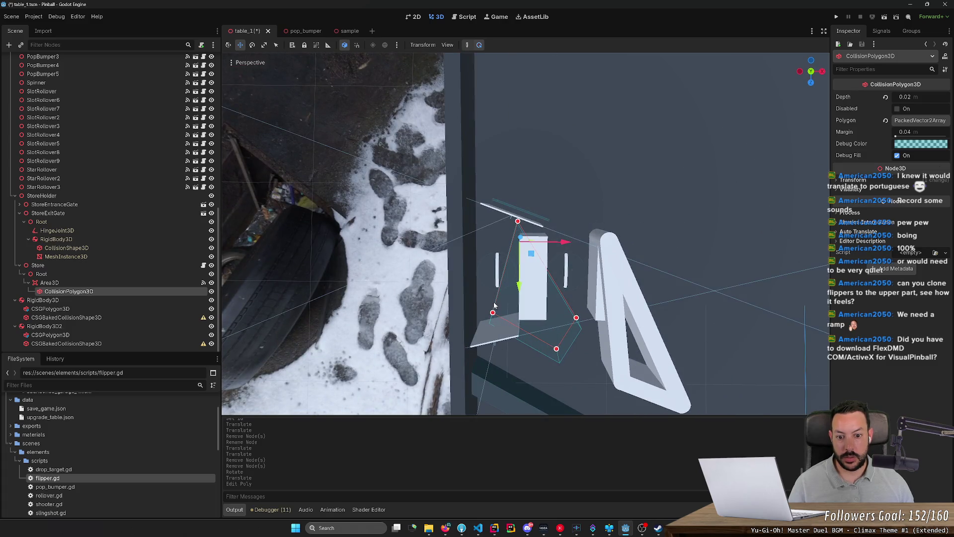
{"action": "left_click_drag", "start_coordinate": [494, 312], "coordinate": [479, 231]}
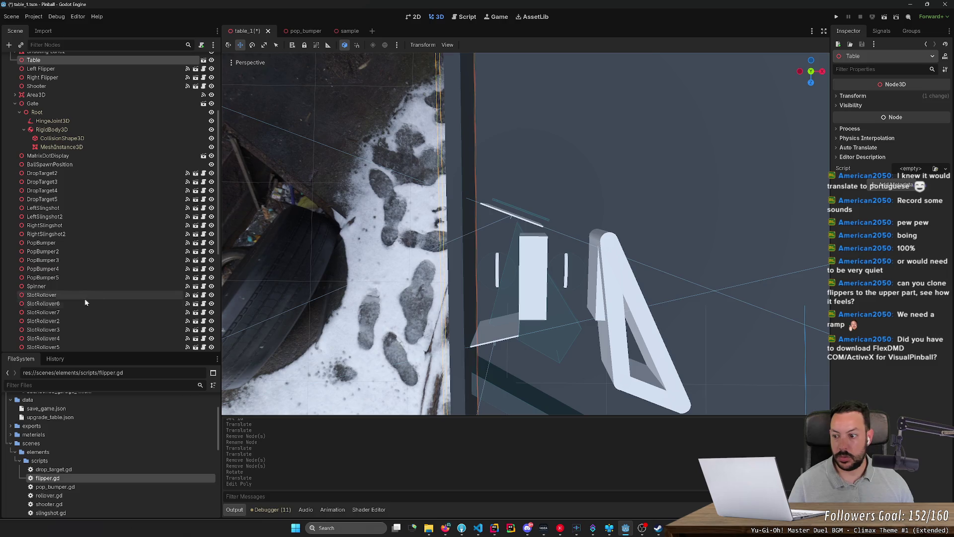
{"action": "scroll", "coordinate": [107, 255], "scroll_direction": "down", "scroll_amount": 2}
{"action": "left_click", "coordinate": [104, 251]}
{"action": "left_click", "coordinate": [95, 291]}
{"action": "left_click_drag", "start_coordinate": [493, 312], "coordinate": [474, 209]}
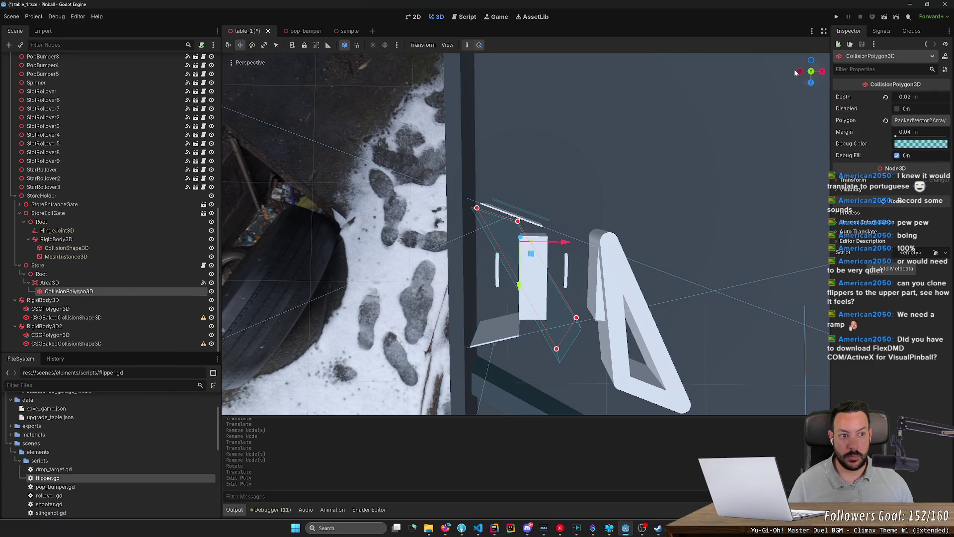
{"action": "left_click", "coordinate": [812, 72]}
{"action": "scroll", "coordinate": [517, 251], "scroll_direction": "up", "scroll_amount": 10}
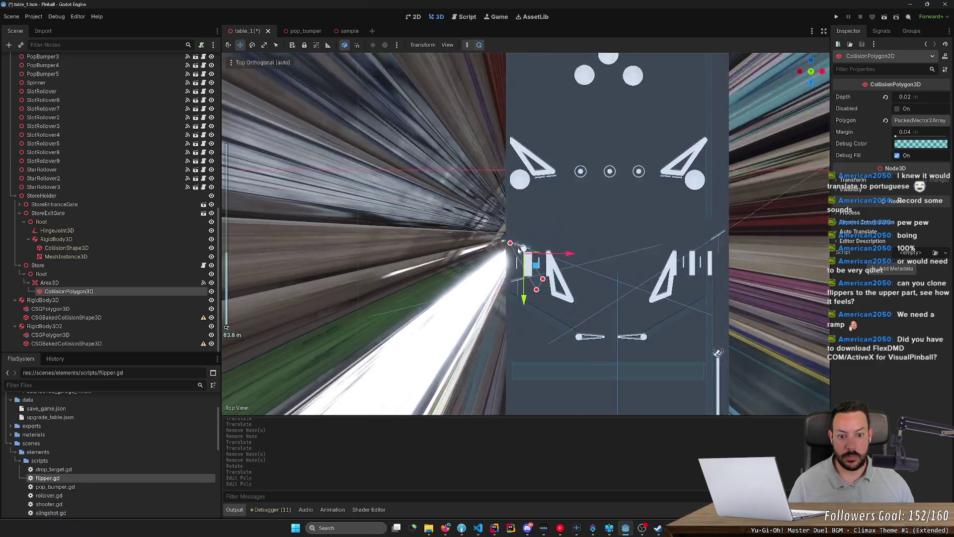
{"action": "left_click", "coordinate": [529, 198]}
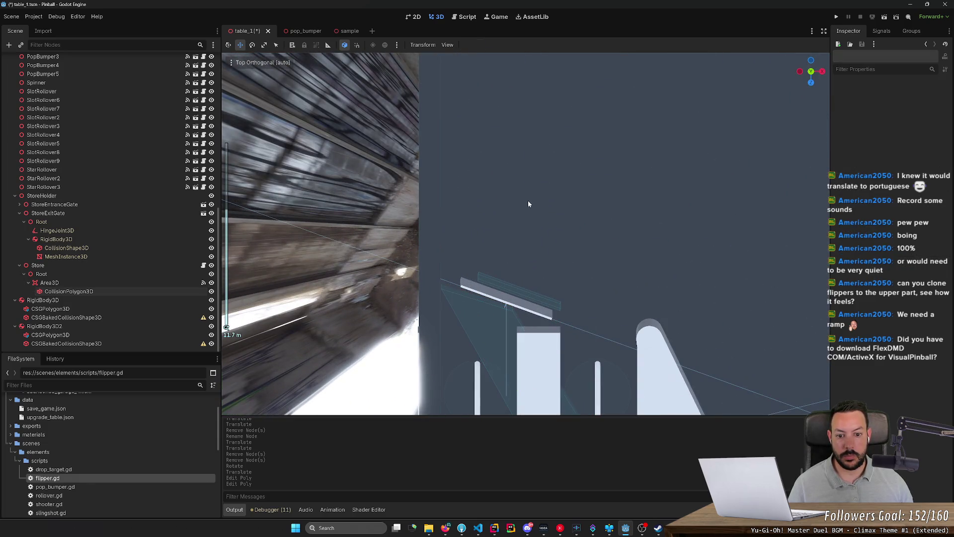
{"action": "key", "text": "KP_5"}
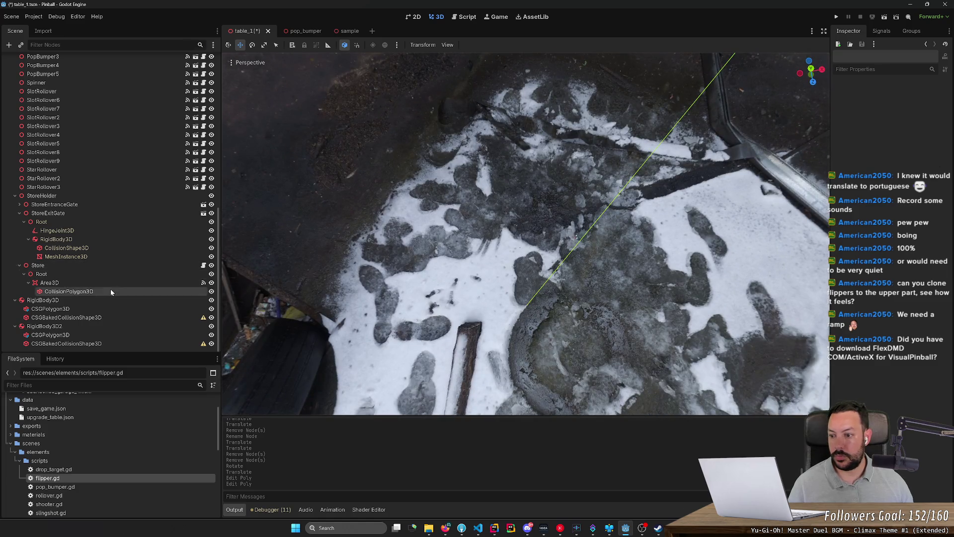
- In Top view, pull the polygon's bottom and top-right corners in around the store lane, and save
{"action": "left_click", "coordinate": [110, 291]}
{"action": "left_click", "coordinate": [812, 70]}
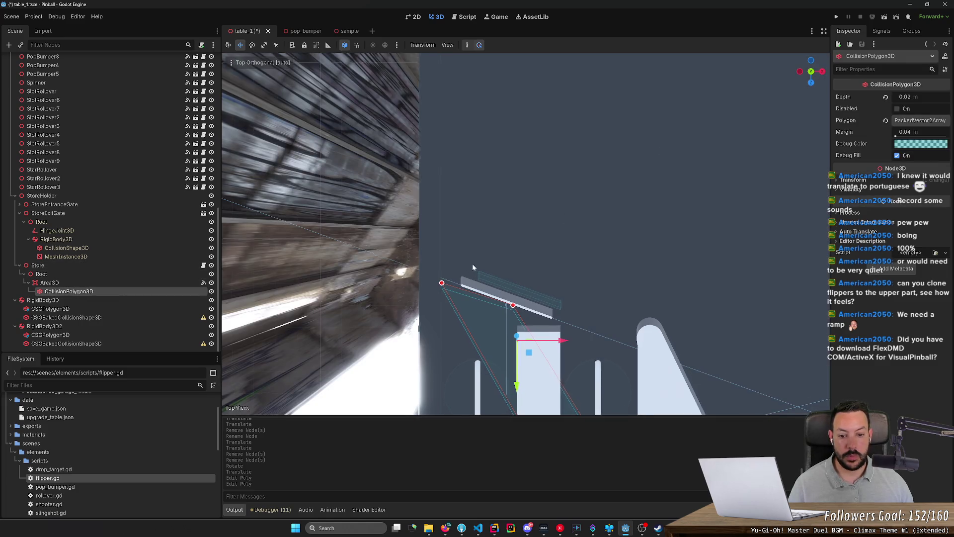
{"action": "left_click_drag", "start_coordinate": [472, 270], "coordinate": [499, 156]}
{"action": "left_click_drag", "start_coordinate": [496, 288], "coordinate": [494, 291]}
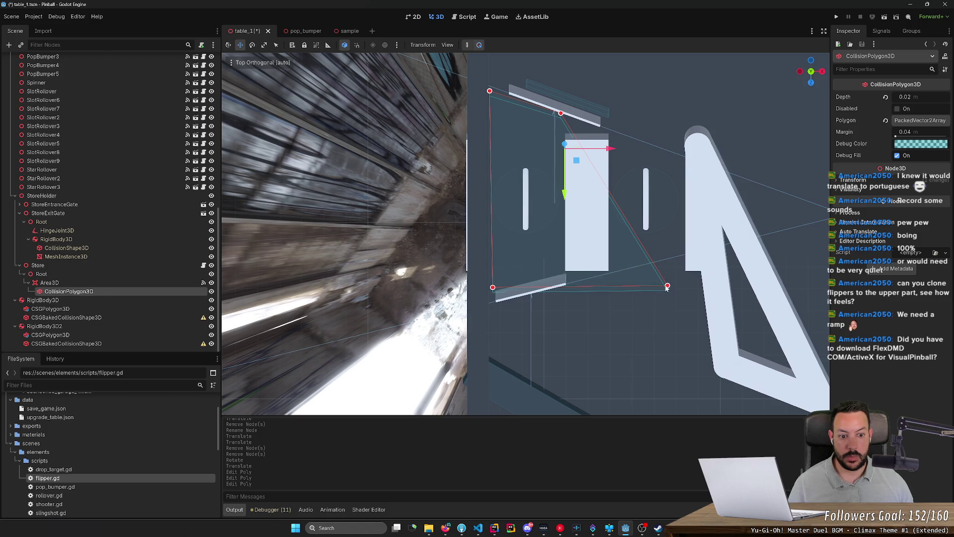
{"action": "left_click", "coordinate": [633, 287]}
{"action": "left_click", "coordinate": [113, 292]}
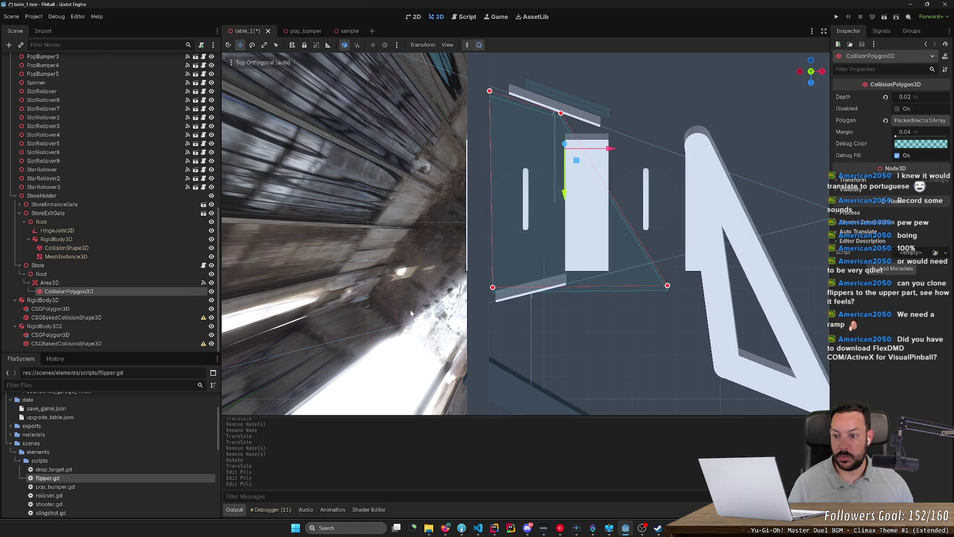
{"action": "mouse_move", "coordinate": [667, 285]}
{"action": "left_mouse_down"}
{"action": "mouse_move", "coordinate": [554, 272]}
{"action": "mouse_move", "coordinate": [562, 275]}
{"action": "left_mouse_up"}
{"action": "left_click_drag", "start_coordinate": [561, 116], "coordinate": [562, 117]}
{"action": "key", "text": "ctrl+s"}
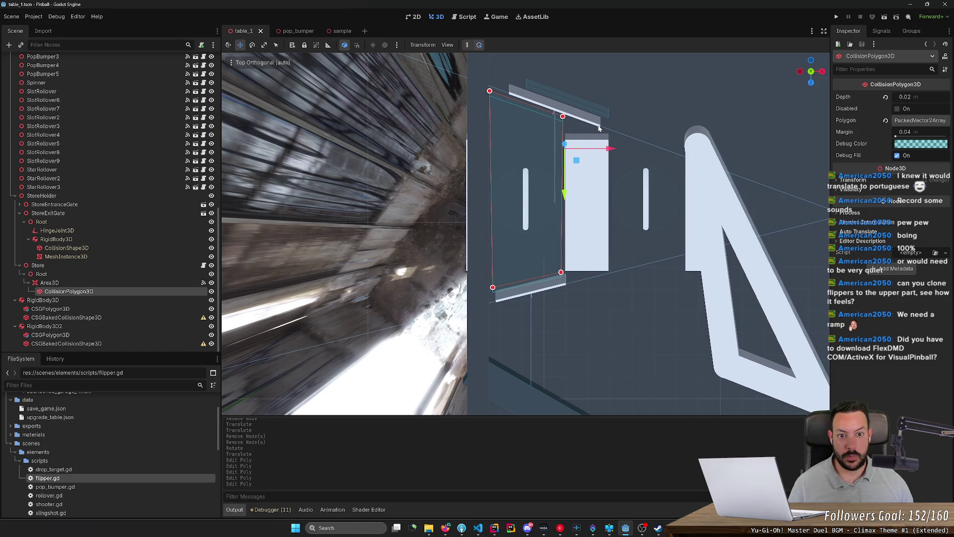
- Run the game and test both flippers
{"action": "left_click", "coordinate": [833, 17]}
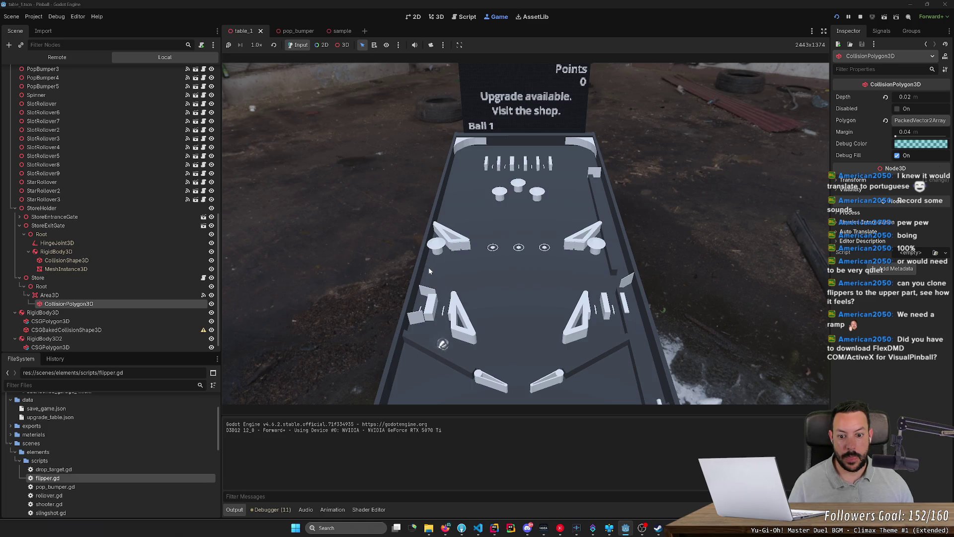
{"action": "key", "text": "Left"}
{"action": "key", "text": "Right"}
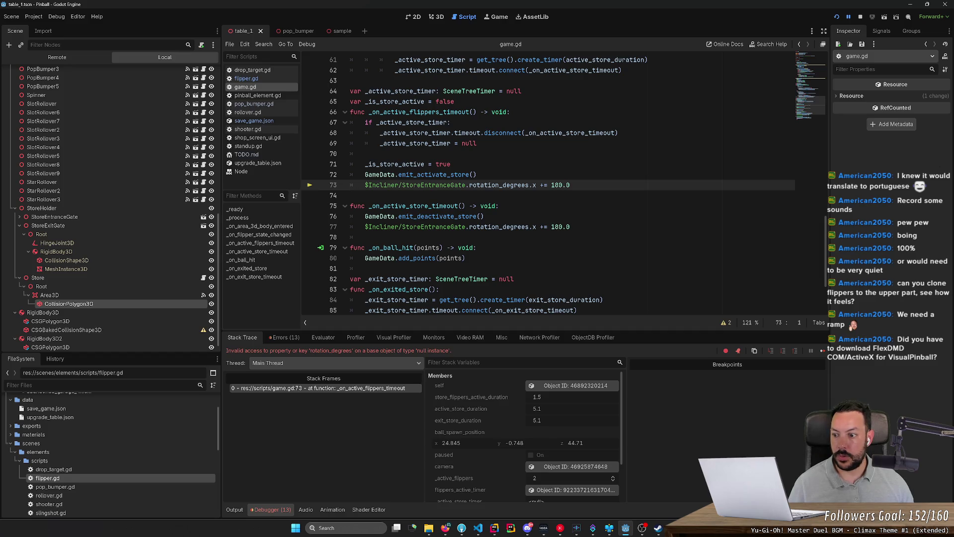
- Expand Store's children and insert StoreHolder/ into the gate paths on lines 73 and 77
{"action": "scroll", "coordinate": [14, 211], "scroll_direction": "up", "scroll_amount": 3}
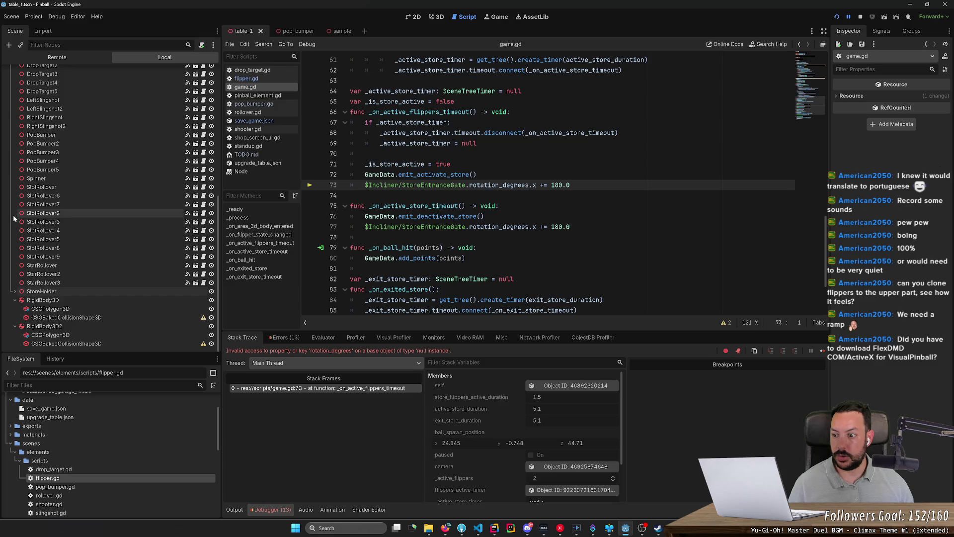
{"action": "left_click", "coordinate": [20, 308]}
{"action": "left_click", "coordinate": [19, 316]}
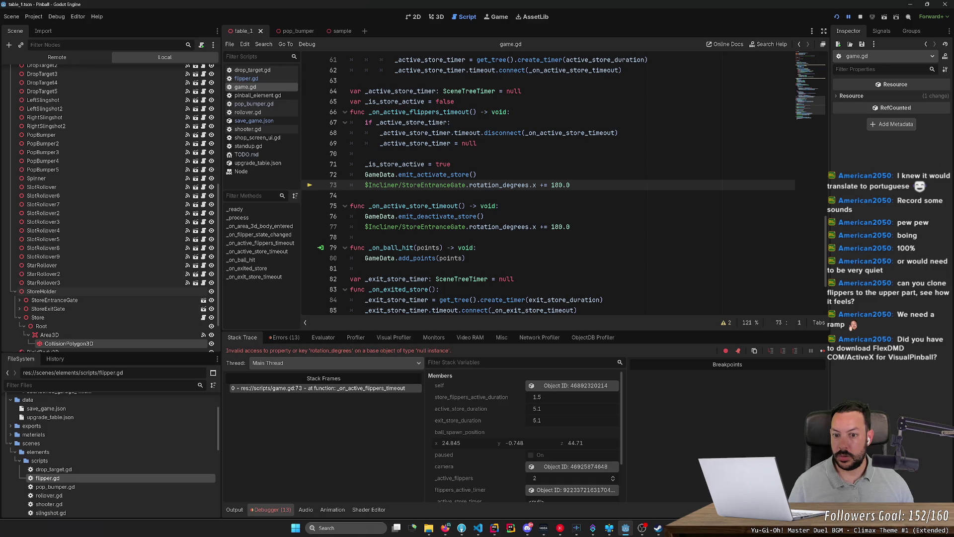
{"action": "type", "text": "StoreHole"}
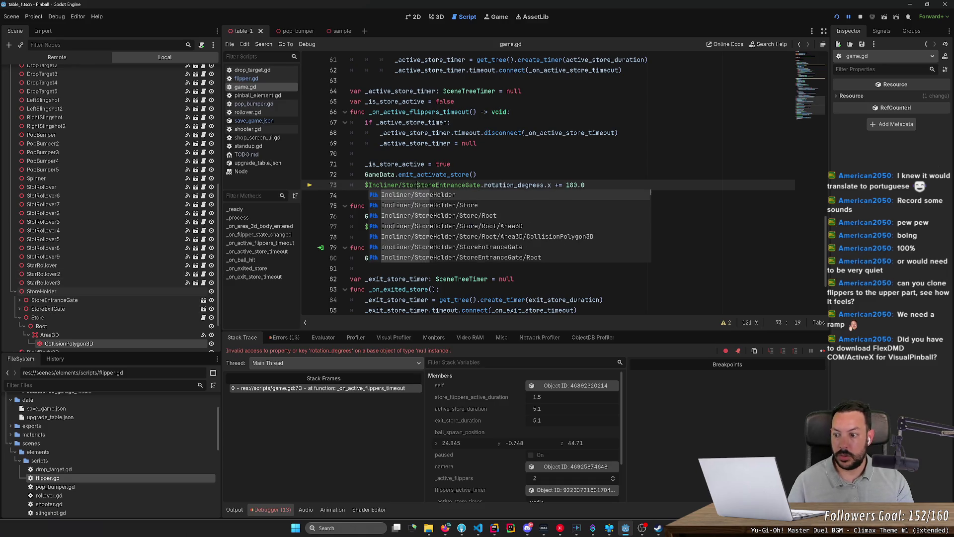
{"action": "key", "text": "BackSpace"}
{"action": "type", "text": "der/"}
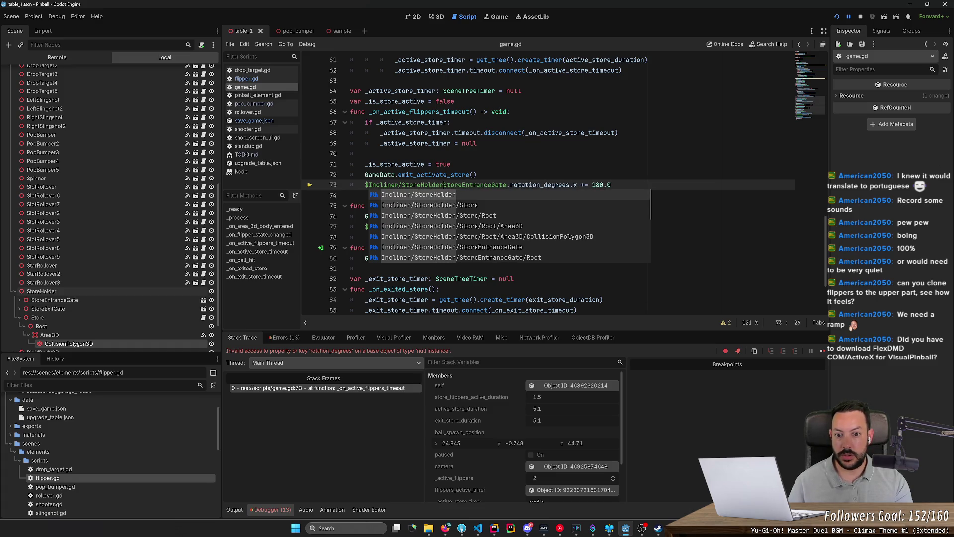
{"action": "key", "text": "ctrl+shift+Left"}
{"action": "key", "text": "ctrl+c"}
{"action": "key", "text": "Escape"}
{"action": "key", "text": "Down"}
{"action": "key", "text": "Down"}
{"action": "key", "text": "Down"}
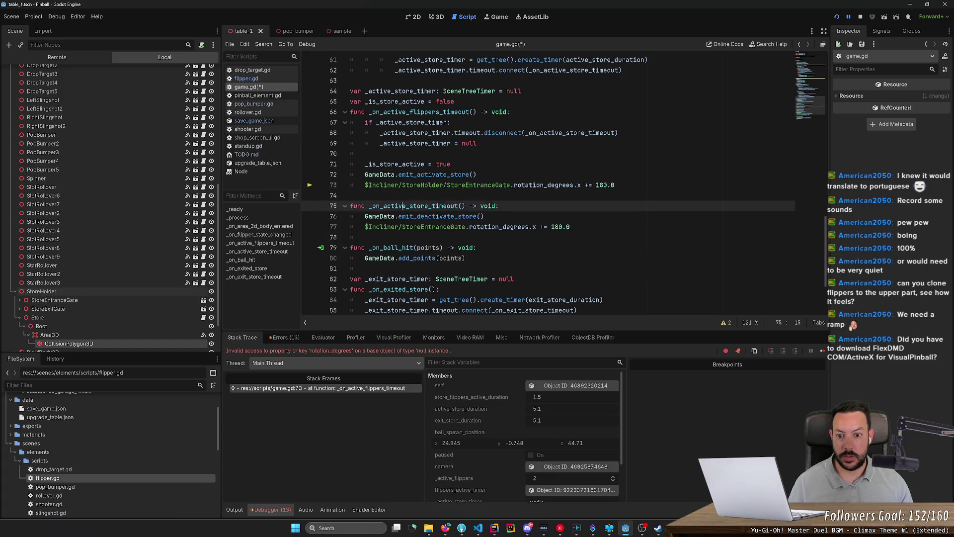
{"action": "key", "text": "ctrl+v"}
- Insert StoreHolder/ into the exit gate paths on lines 86 and 89, save game.gd and run
{"action": "scroll", "coordinate": [547, 184], "scroll_direction": "down", "scroll_amount": 3}
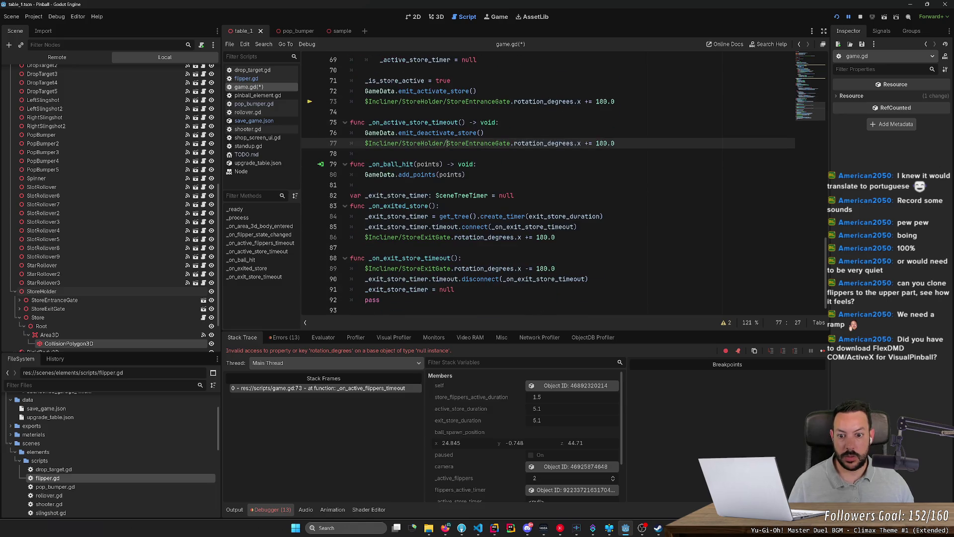
{"action": "left_click", "coordinate": [399, 237]}
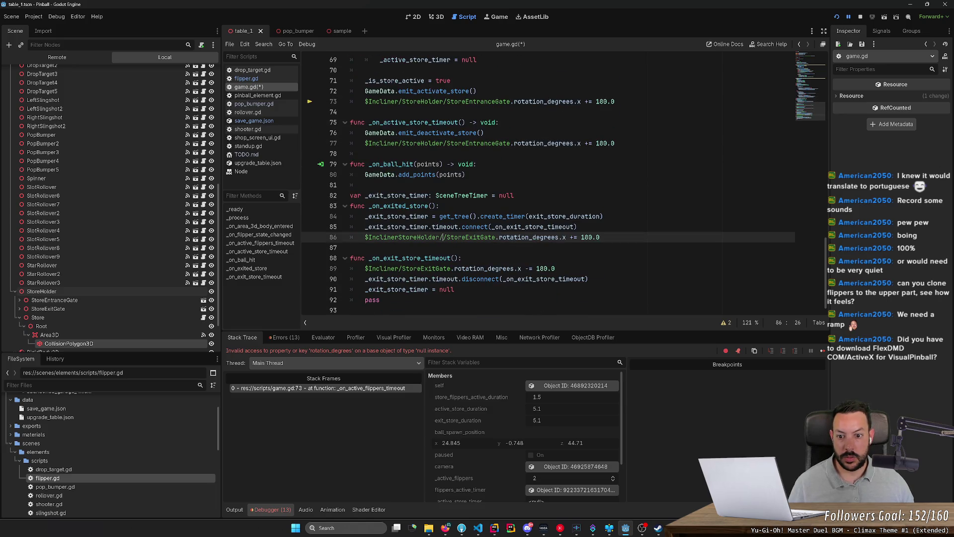
{"action": "key", "text": "ctrl+v"}
{"action": "key", "text": "Down"}
{"action": "key", "text": "Down"}
{"action": "key", "text": "Down"}
{"action": "key", "text": "ctrl+v"}
{"action": "scroll", "coordinate": [547, 184], "scroll_direction": "up", "scroll_amount": 2}
{"action": "key", "text": "ctrl+s"}
{"action": "scroll", "coordinate": [547, 184], "scroll_direction": "up", "scroll_amount": 13}
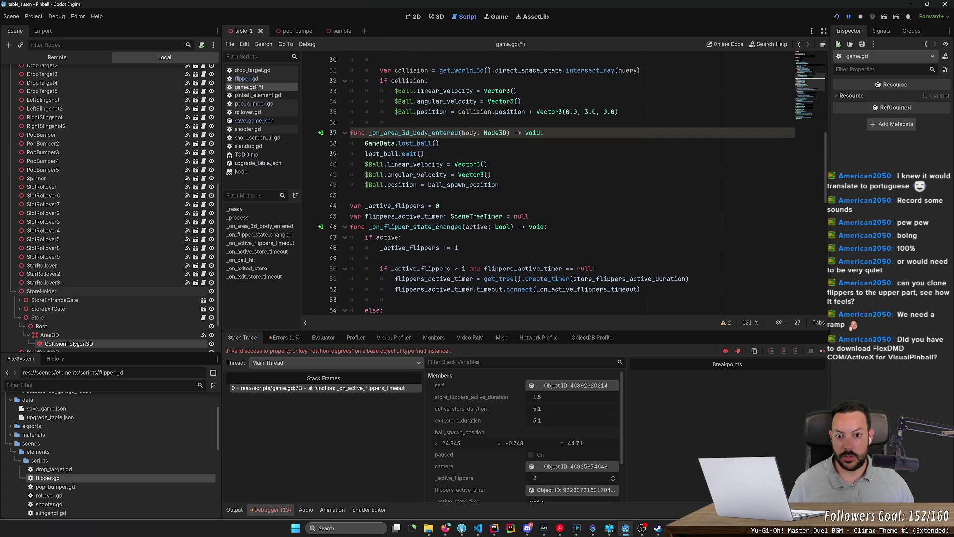
{"action": "key", "text": "F5"}
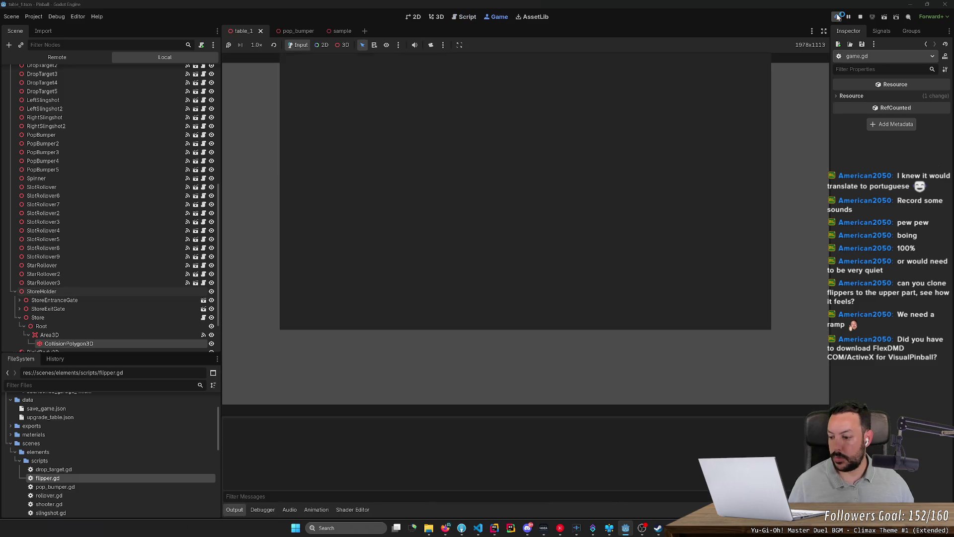
- Play the table briefly with the flippers, then force-close the unresponsive Godot
{"action": "left_click", "coordinate": [453, 257]}
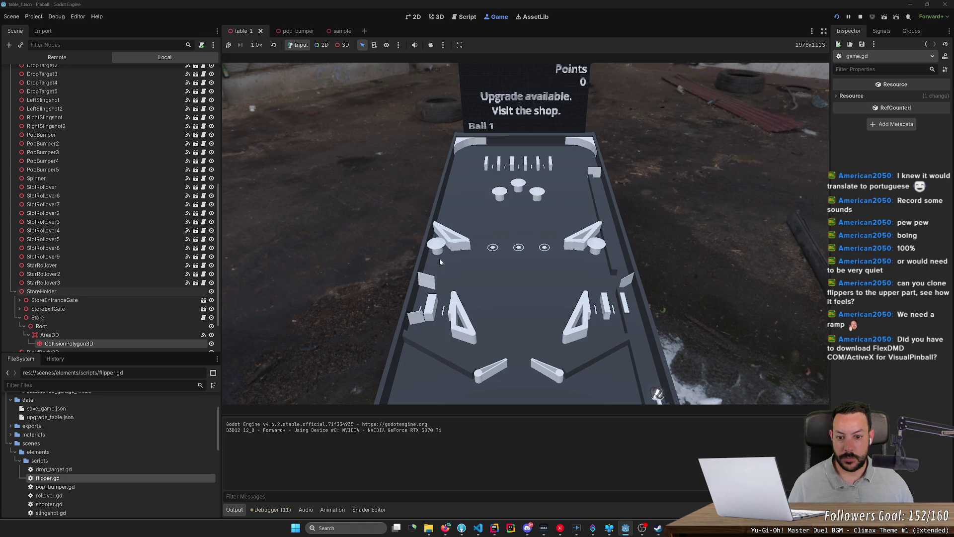
{"action": "left_click", "coordinate": [429, 259]}
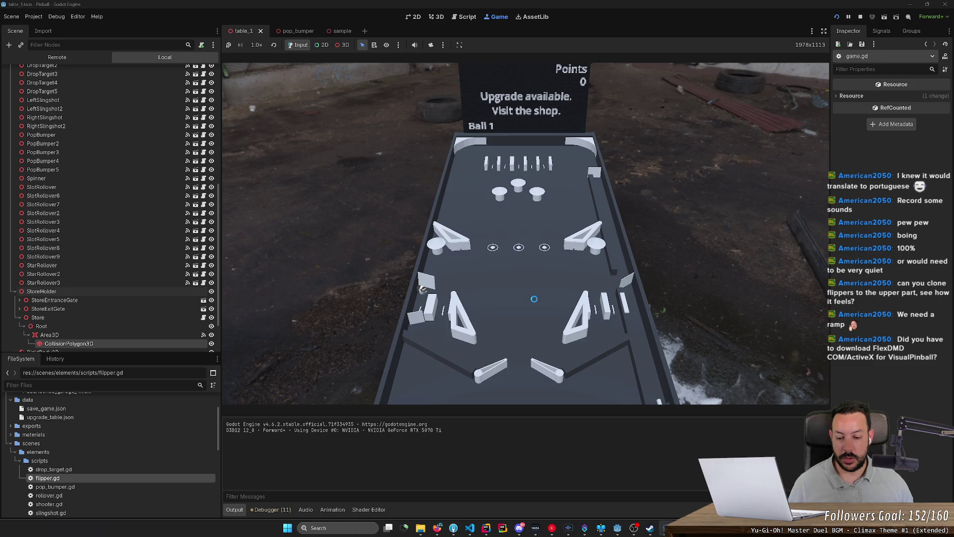
{"action": "mouse_move", "coordinate": [666, 528]}
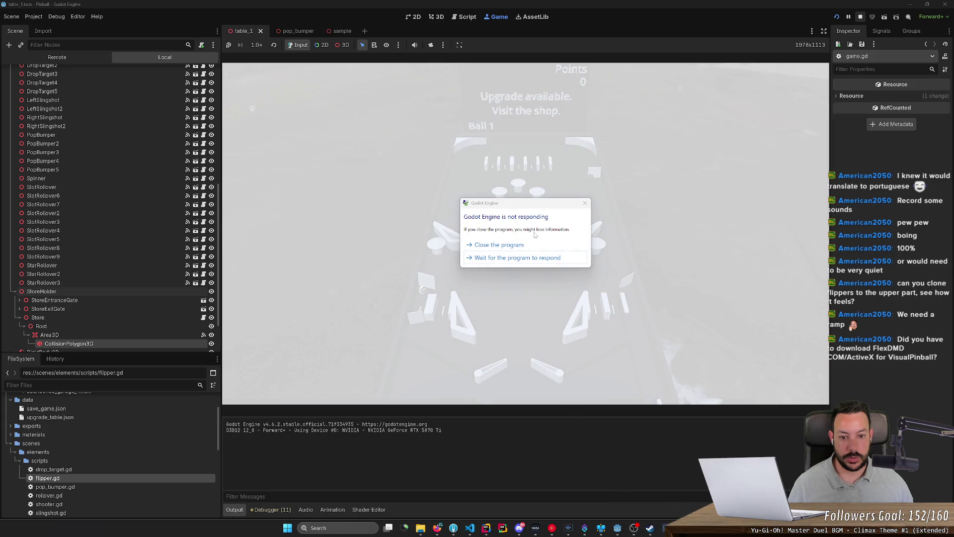
{"action": "left_click", "coordinate": [528, 245]}
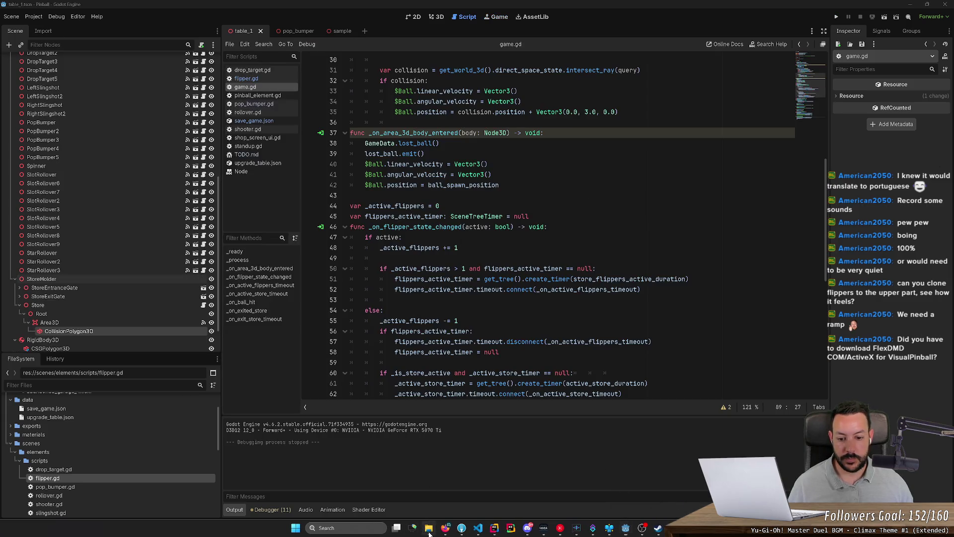
- Relaunch Godot from the D:\Code\godot folder and open the Pinball project
{"action": "left_click", "coordinate": [428, 527]}
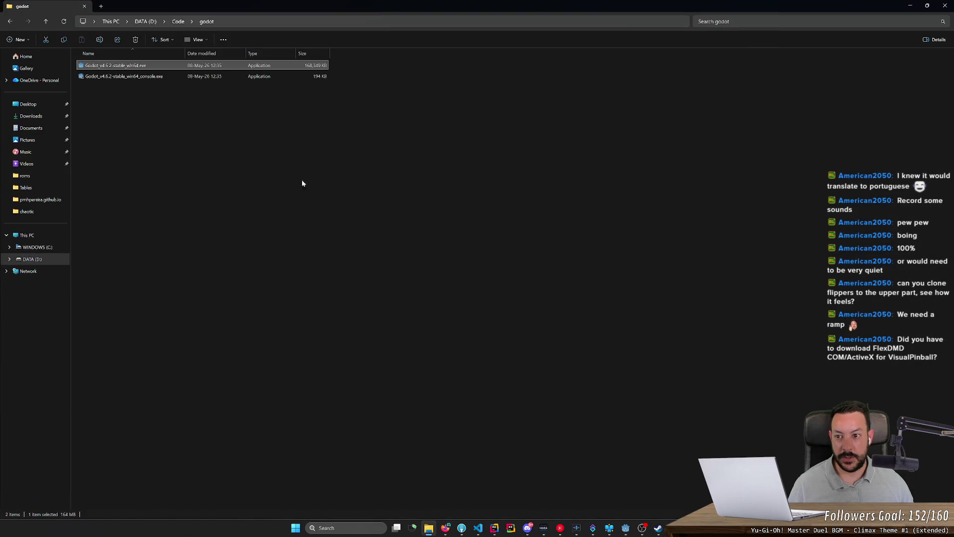
{"action": "double_click", "coordinate": [185, 67]}
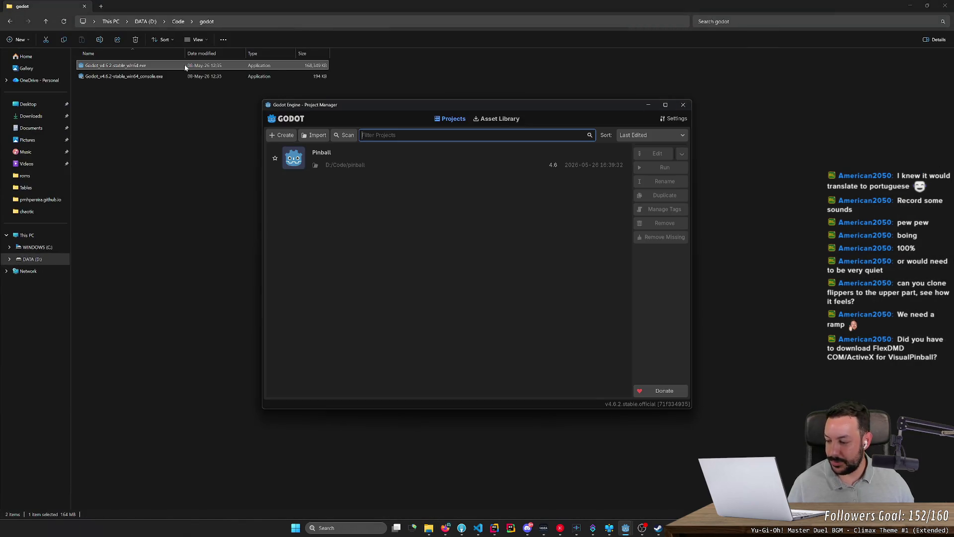
{"action": "double_click", "coordinate": [355, 167]}
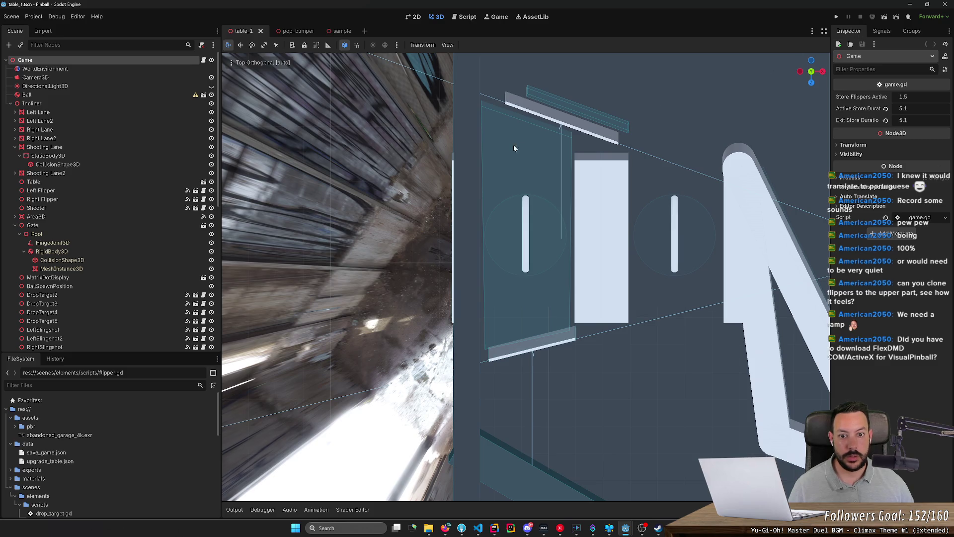
- Run the Pinball project and launch the ball from the shooter lane
{"action": "left_click", "coordinate": [836, 16]}
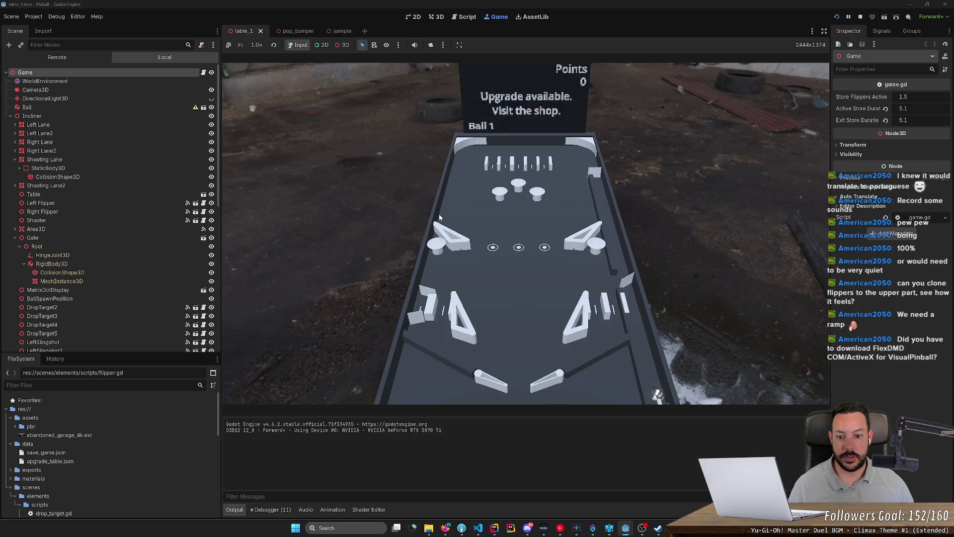
{"action": "key", "text": "space"}
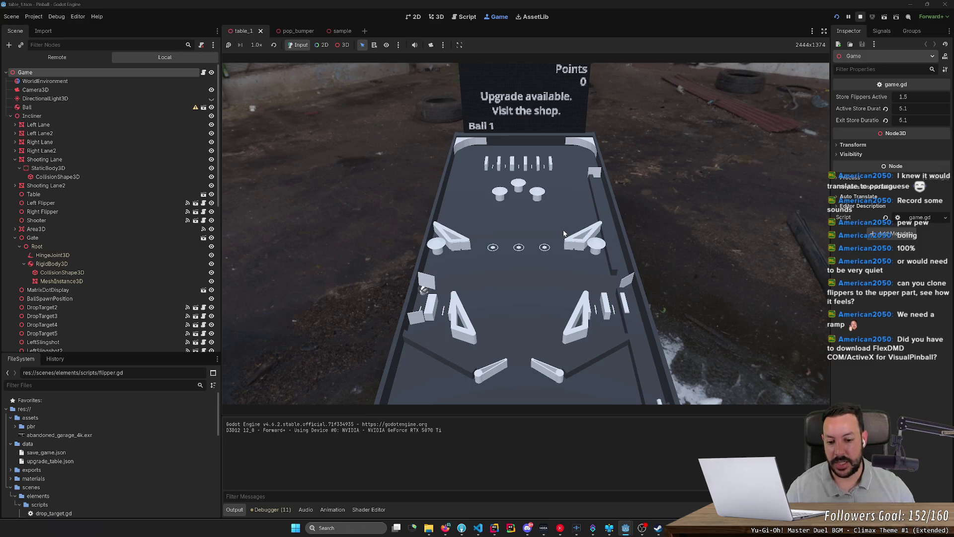
- Switch to the browser and open the North Star table's Pinside gallery photo
{"action": "left_click", "coordinate": [445, 527]}
{"action": "scroll", "coordinate": [507, 73], "scroll_direction": "up", "scroll_amount": 5}
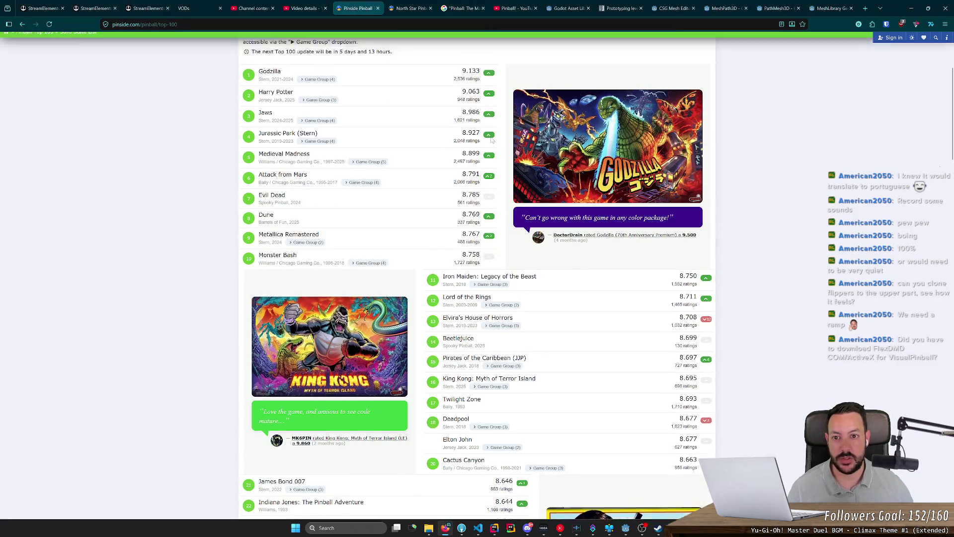
{"action": "left_click", "coordinate": [408, 8]}
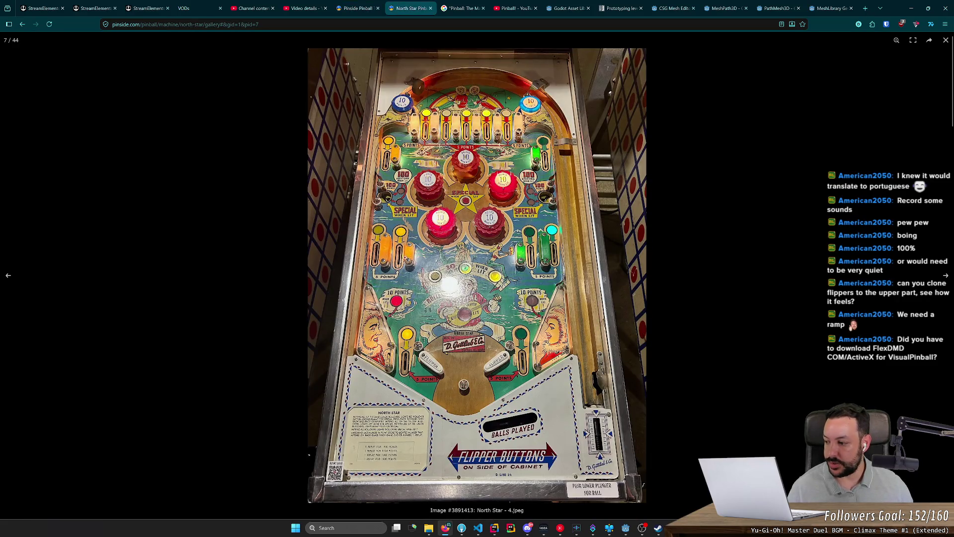
- Compare the running table against the North Star photo, then bring Godot back to front
{"action": "key", "text": "alt+Tab"}
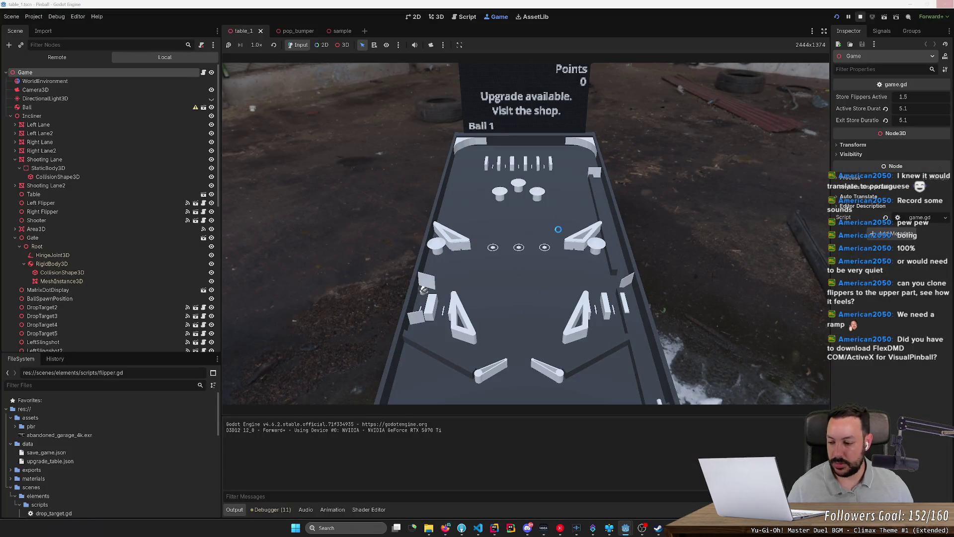
{"action": "key", "text": "alt+Tab"}
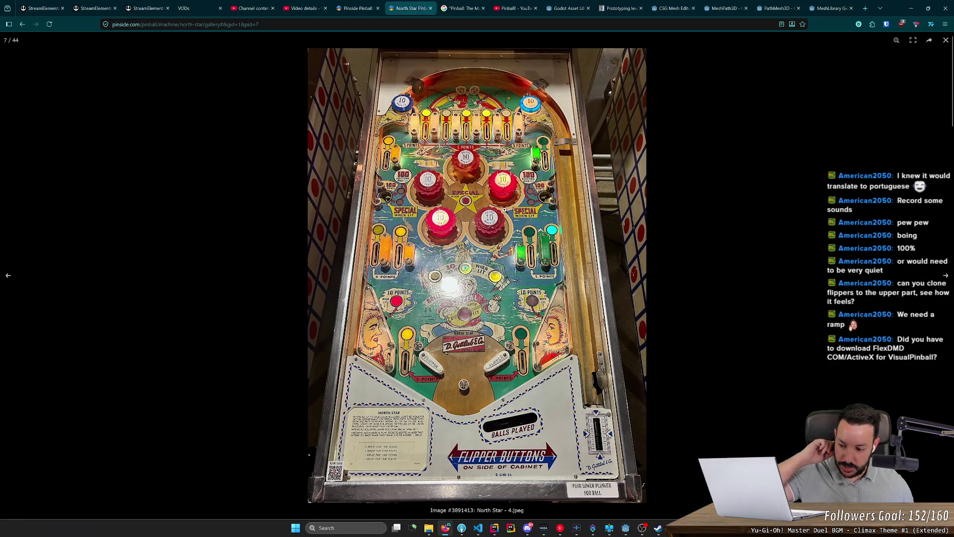
{"action": "key", "text": "alt+Tab"}
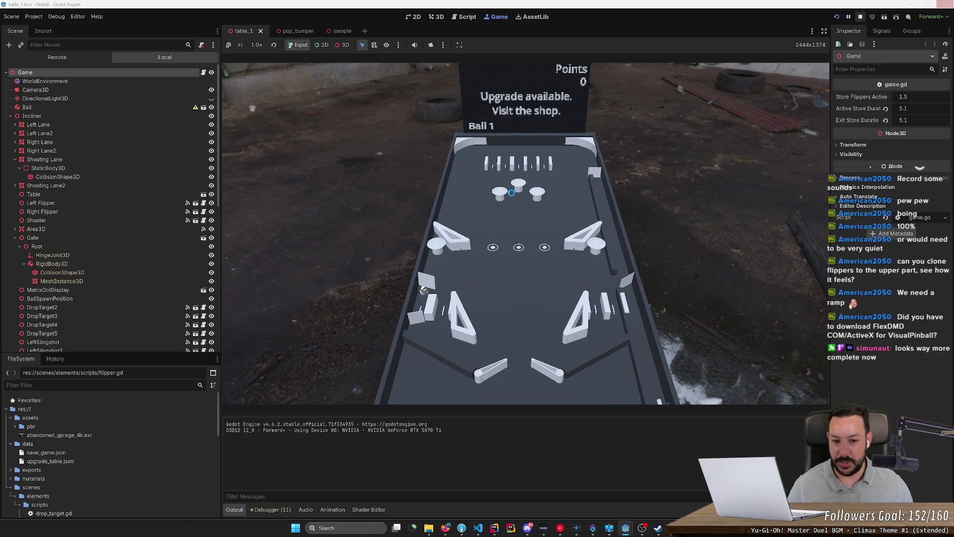
{"action": "key", "text": "alt+Tab"}
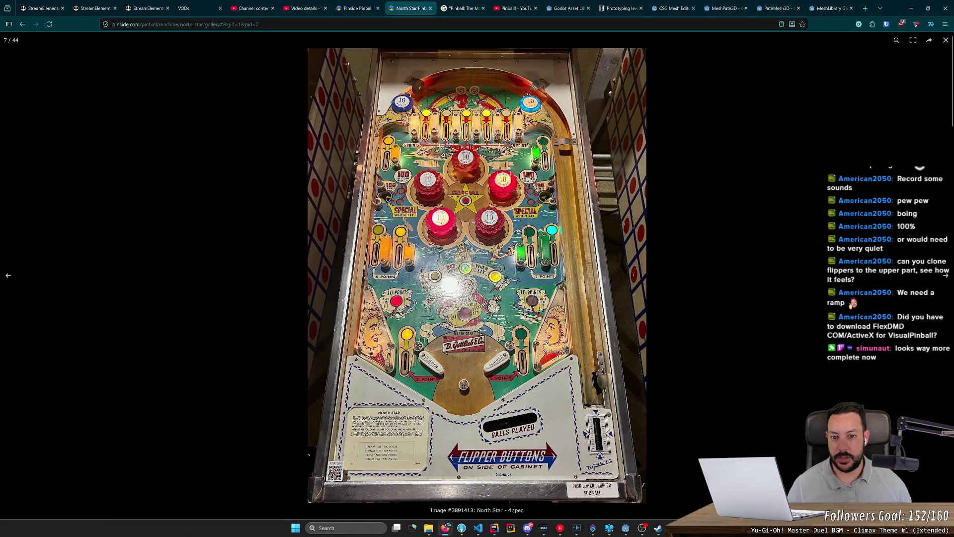
{"action": "key", "text": "alt+Tab"}
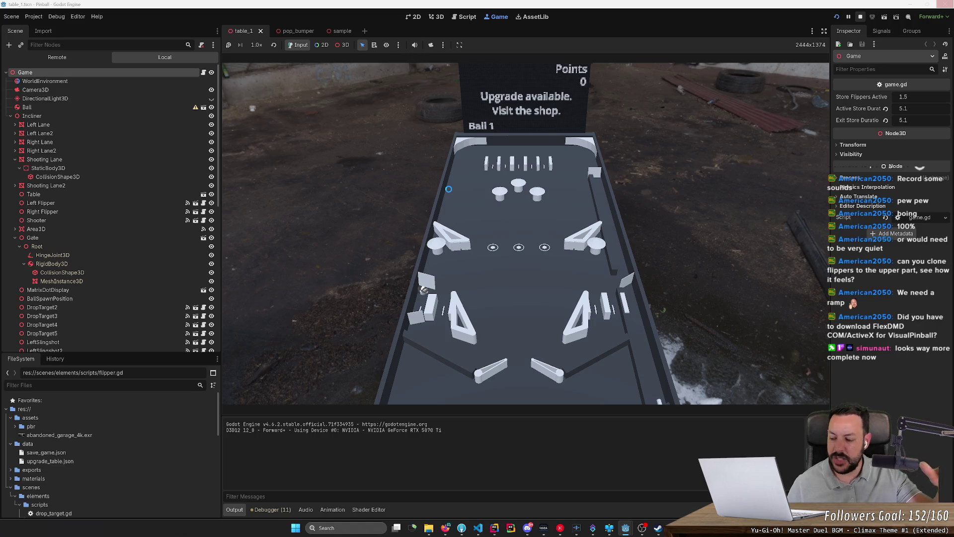
{"action": "key", "text": "alt+Tab"}
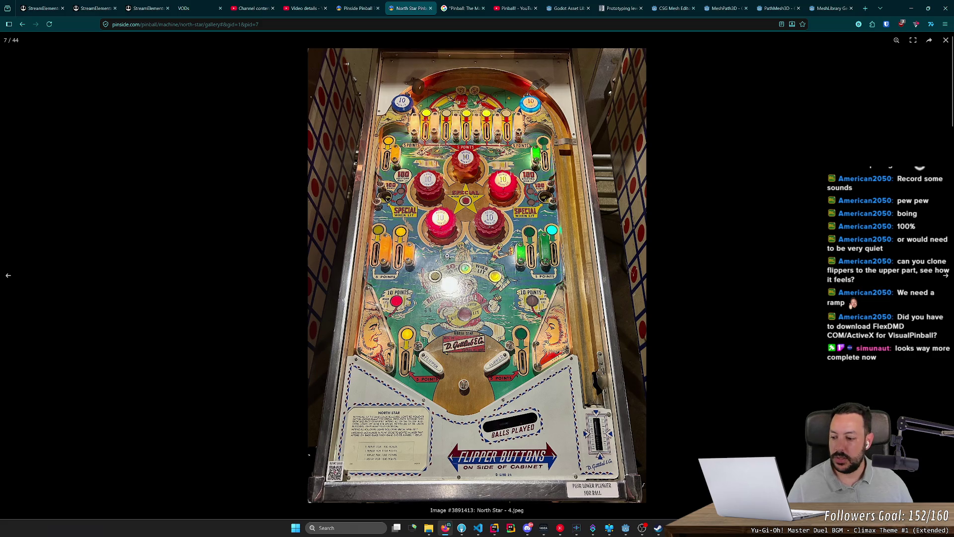
{"action": "key", "text": "alt+Tab"}
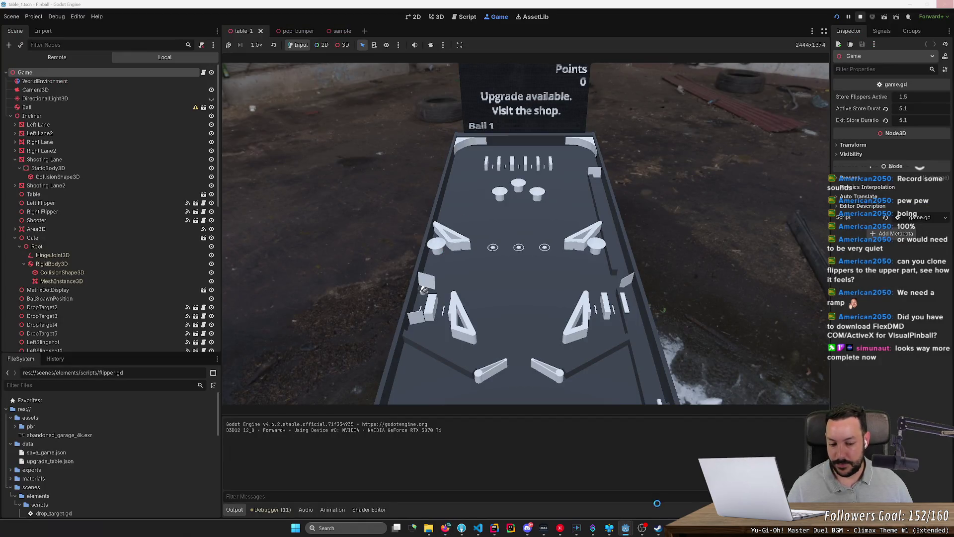
{"action": "mouse_move", "coordinate": [625, 527]}
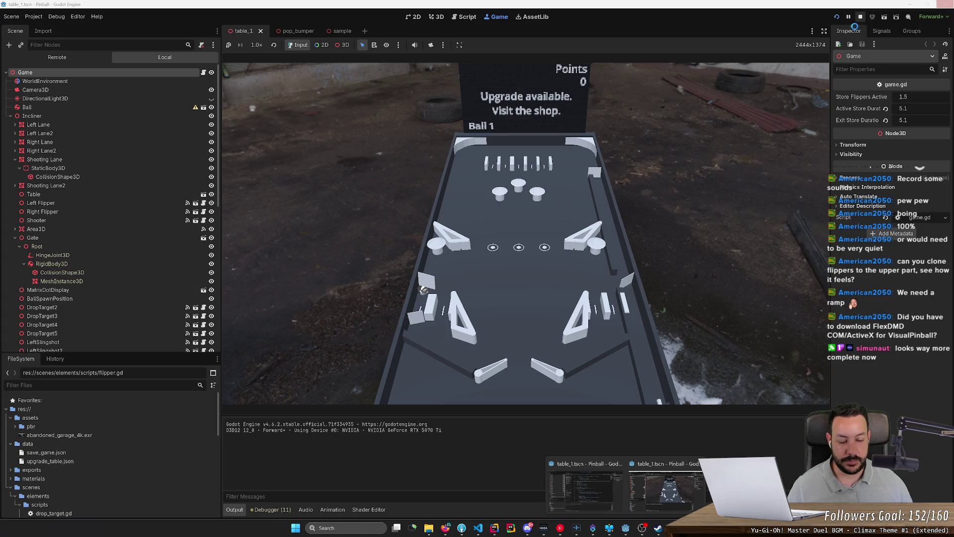
{"action": "left_click", "coordinate": [946, 6]}
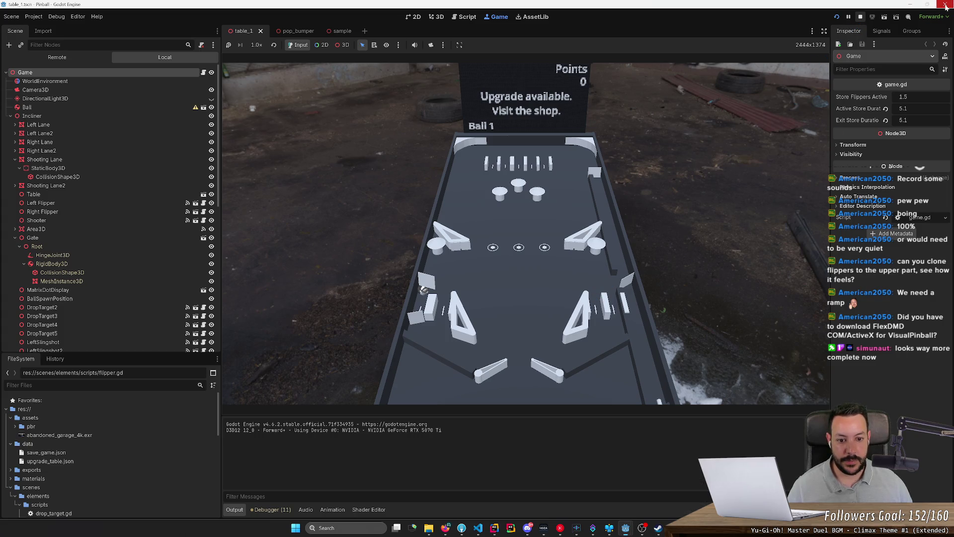
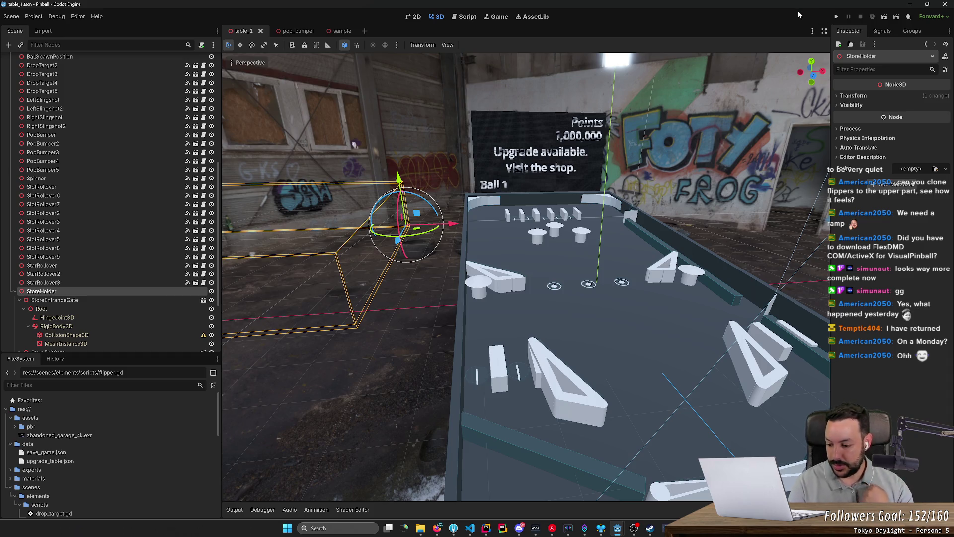
- Fly over the table, test-run the pinball game, then stop it with F8
{"action": "right_click", "coordinate": [716, 117]}
{"action": "key", "text": "d"}
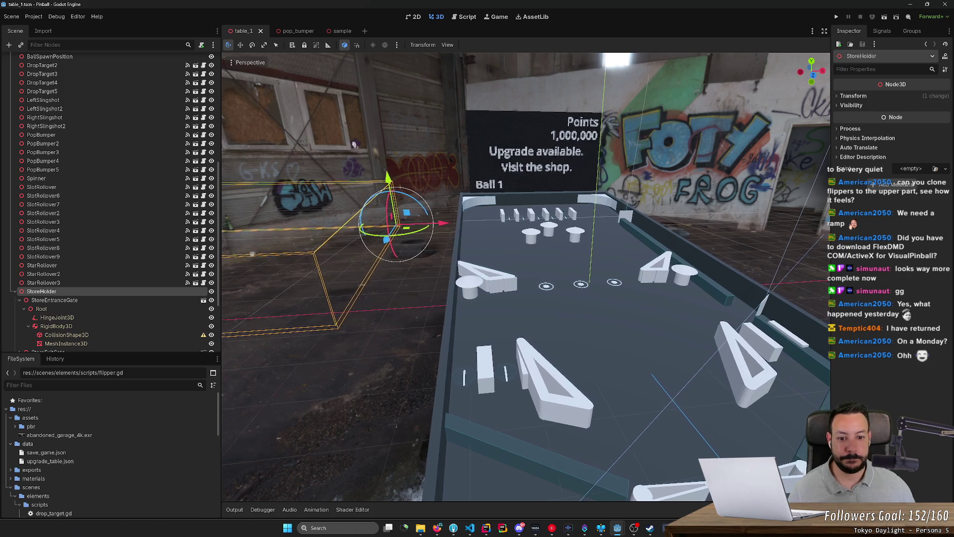
{"action": "scroll", "coordinate": [525, 276], "scroll_direction": "up", "scroll_amount": 5}
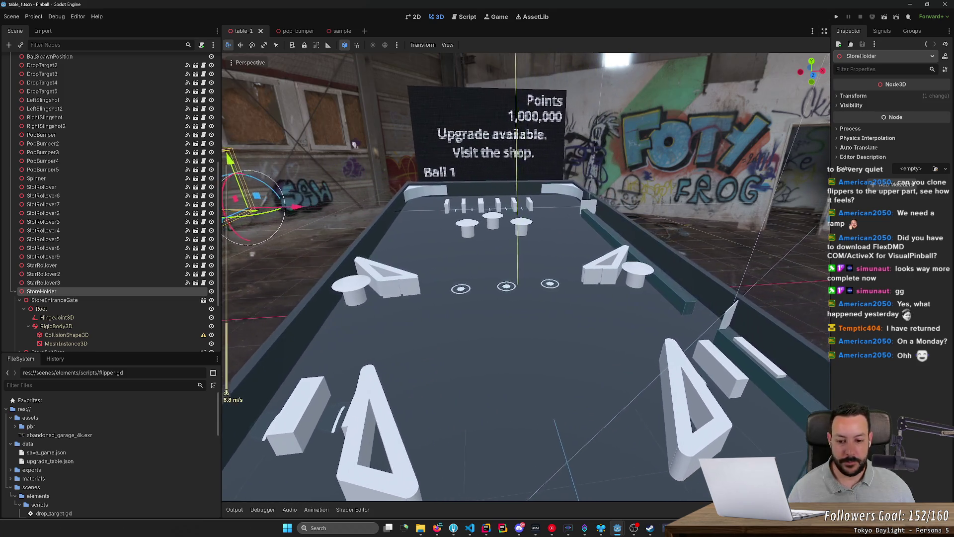
{"action": "key", "text": "a"}
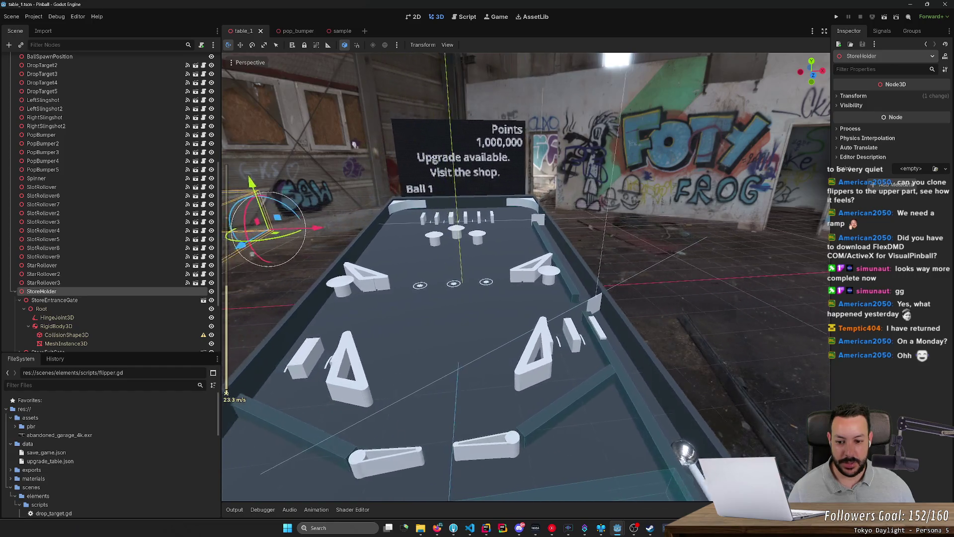
{"action": "left_click", "coordinate": [836, 18]}
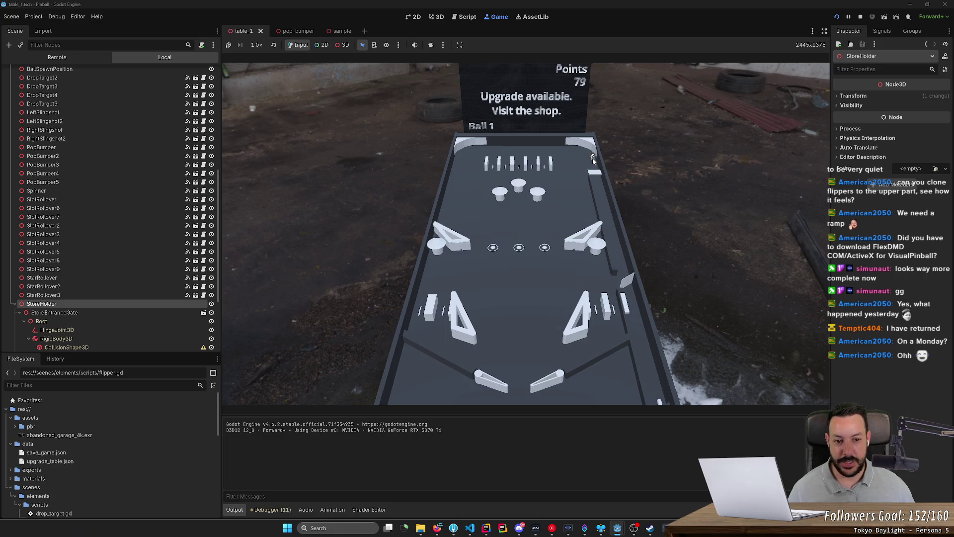
{"action": "key", "text": "F8"}
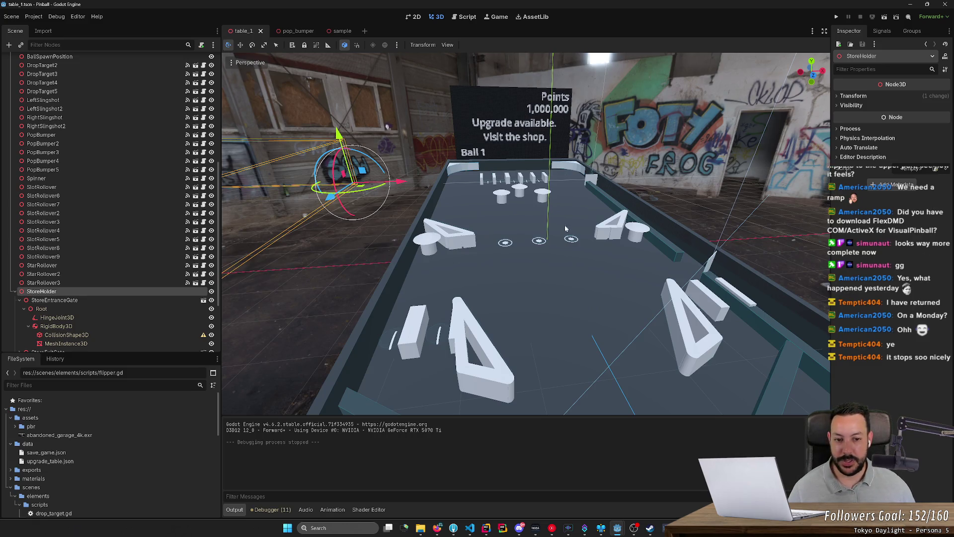
- Fly over the playfield to the Spinner, select it and open its own scene
{"action": "right_click", "coordinate": [594, 200]}
{"action": "key", "text": "w"}
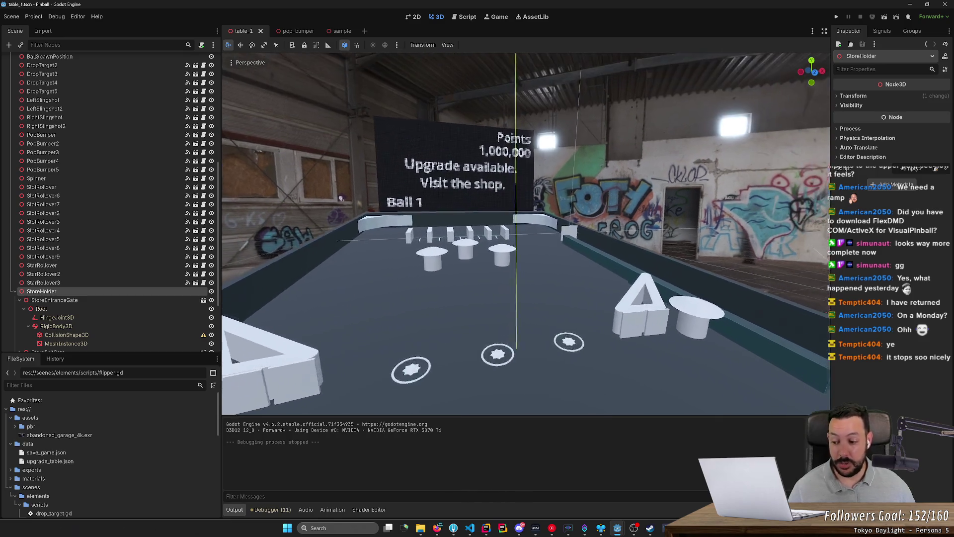
{"action": "key", "text": "w"}
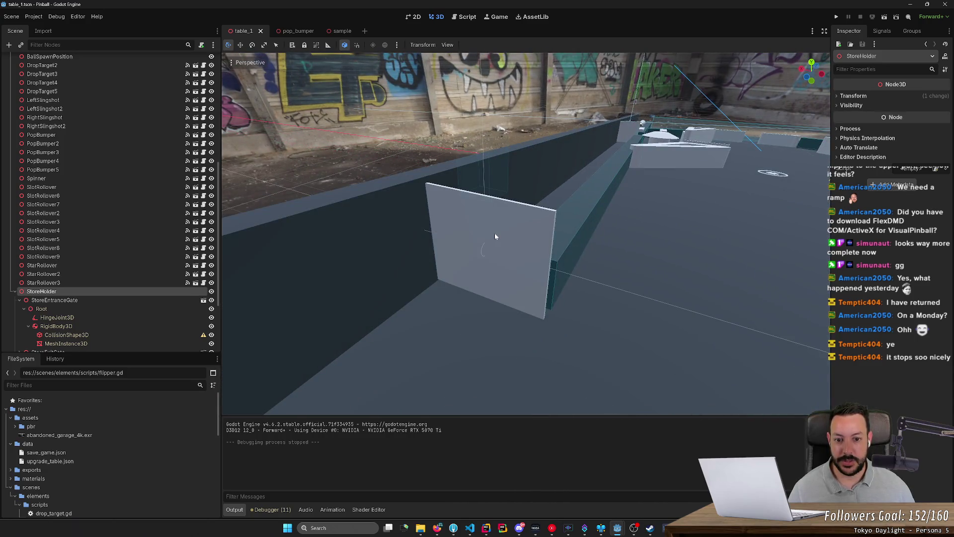
{"action": "left_click", "coordinate": [496, 236]}
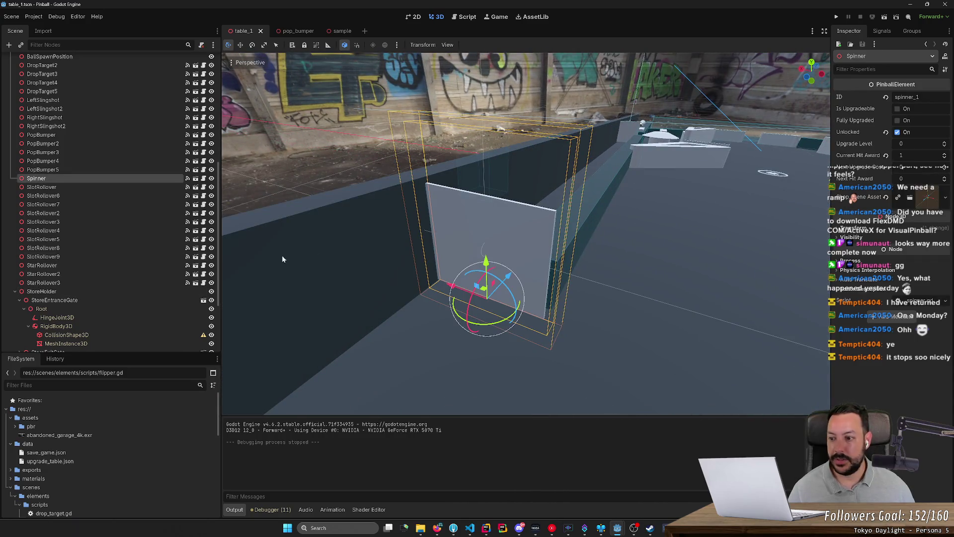
{"action": "left_click", "coordinate": [195, 177]}
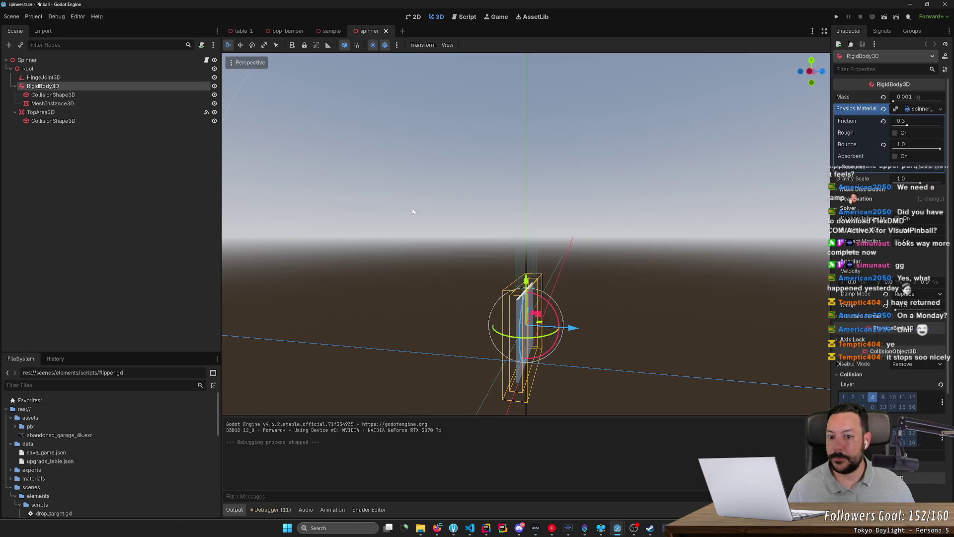
{"action": "key", "text": "e"}
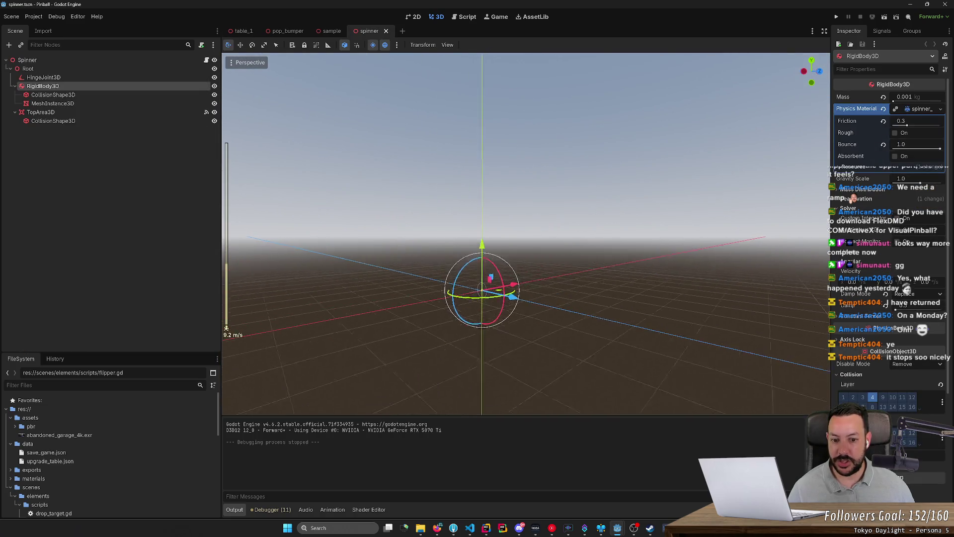
{"action": "scroll", "coordinate": [526, 234], "scroll_direction": "up", "scroll_amount": 2}
{"action": "key", "text": "w"}
{"action": "scroll", "coordinate": [526, 233], "scroll_direction": "down", "scroll_amount": 10}
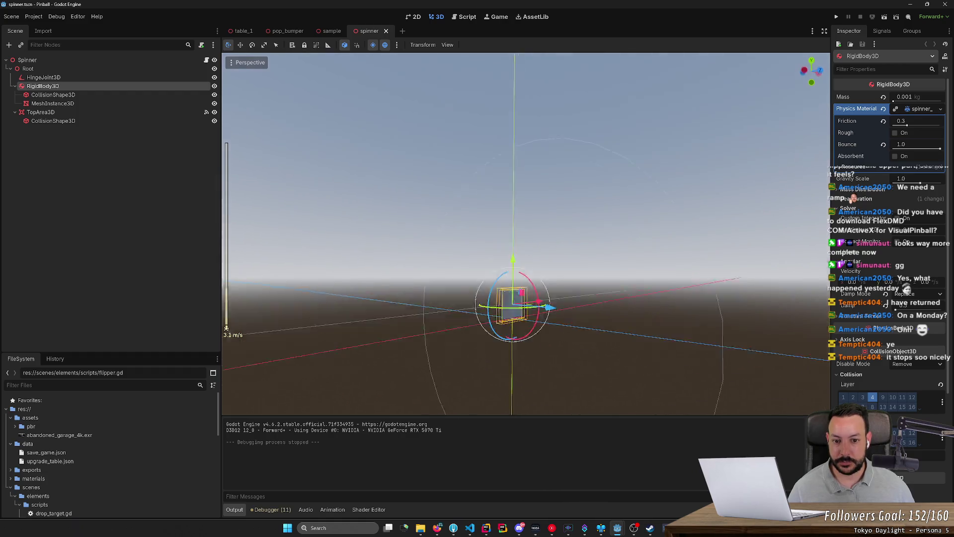
{"action": "key", "text": "f"}
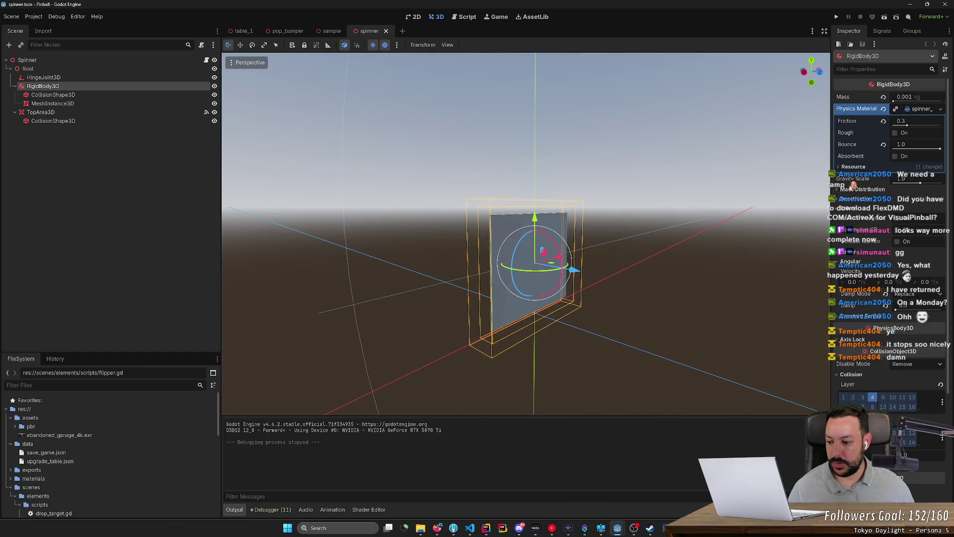
{"action": "scroll", "coordinate": [525, 233], "scroll_direction": "down", "scroll_amount": 10}
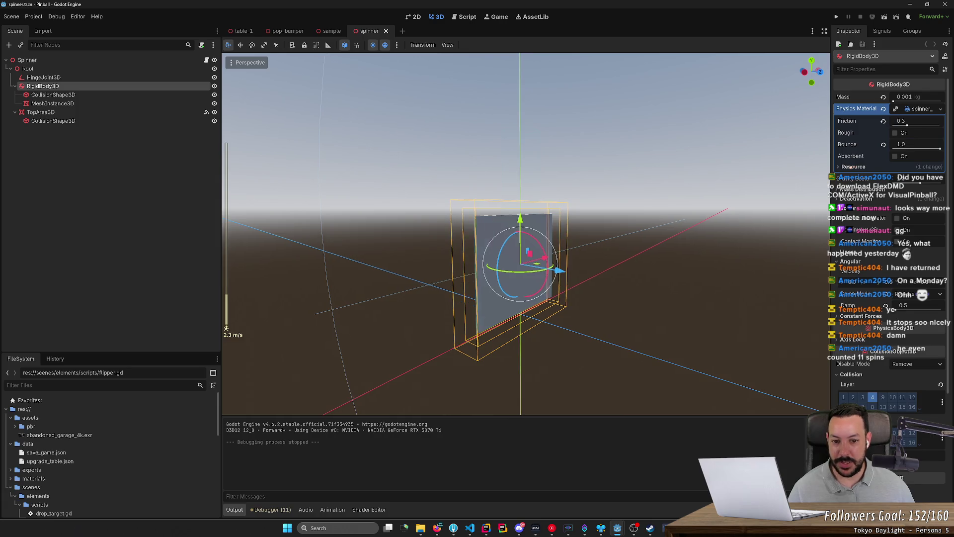
{"action": "key", "text": "w"}
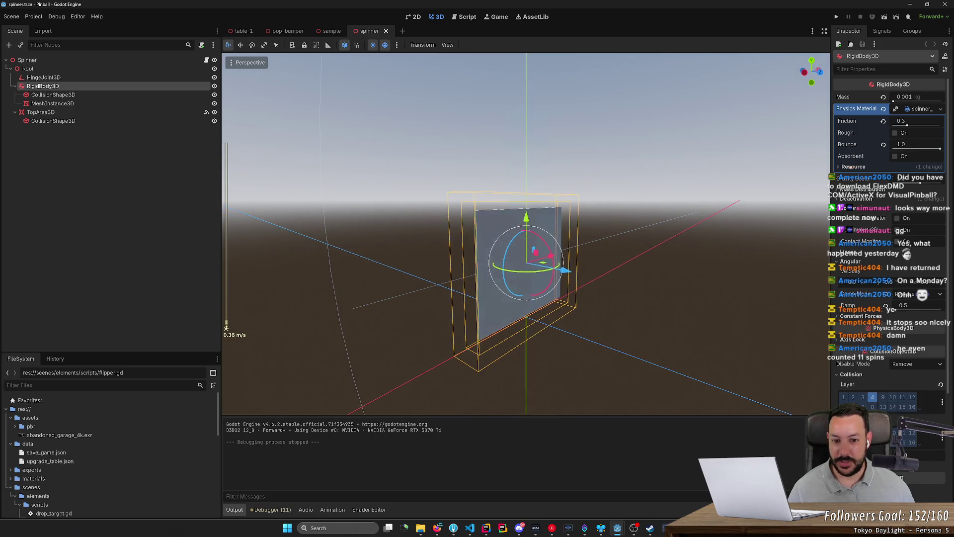
{"action": "left_click", "coordinate": [205, 60]}
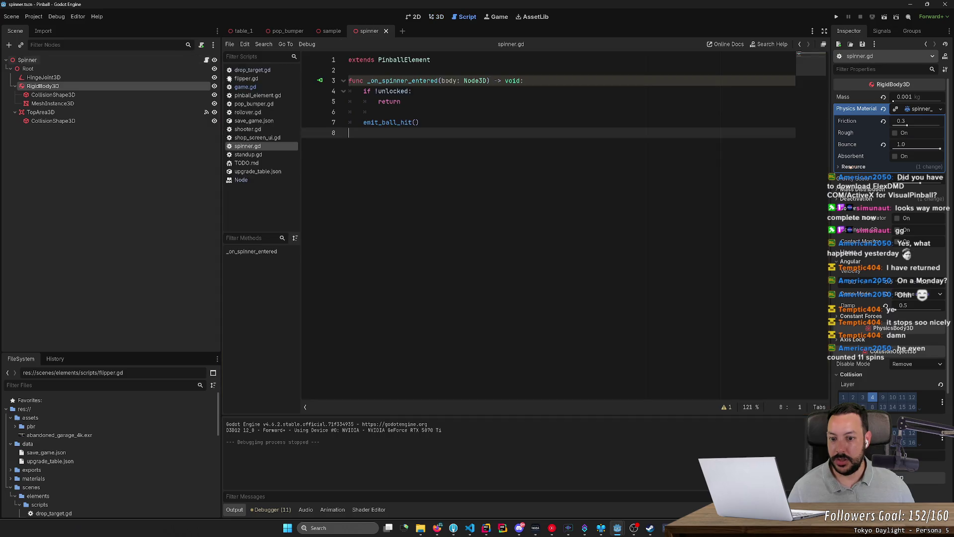
{"action": "key", "text": "Up"}
{"action": "key", "text": "shift+Up"}
{"action": "key", "text": "shift+Up"}
{"action": "key", "text": "shift+Up"}
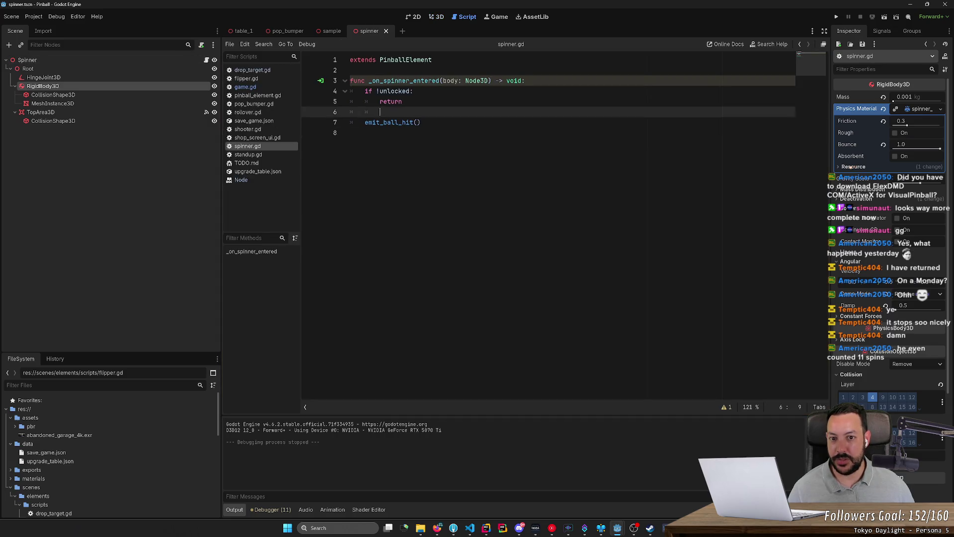
{"action": "key", "text": "Down"}
{"action": "key", "text": "Down"}
{"action": "key", "text": "Down"}
{"action": "key", "text": "End"}
{"action": "key", "text": "shift+Home"}
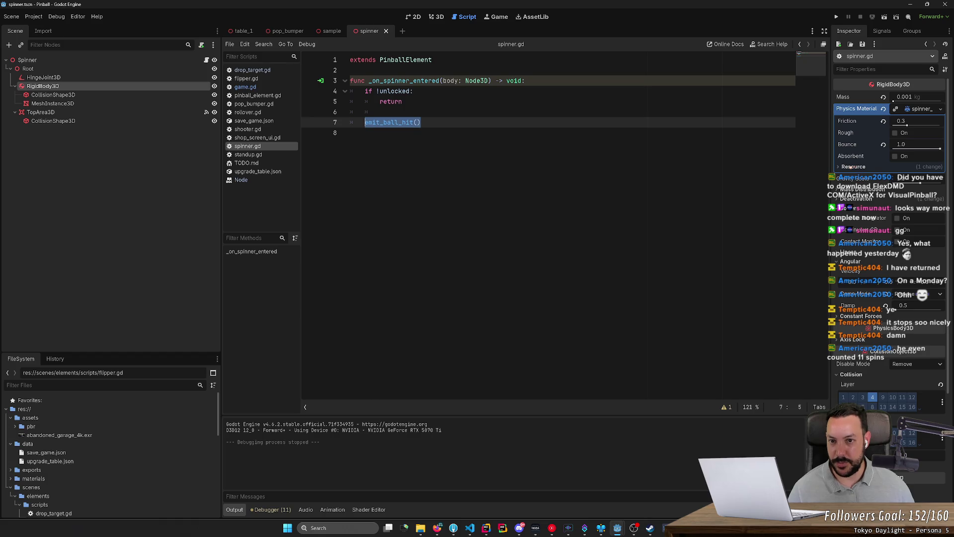
{"action": "left_click", "coordinate": [436, 19]}
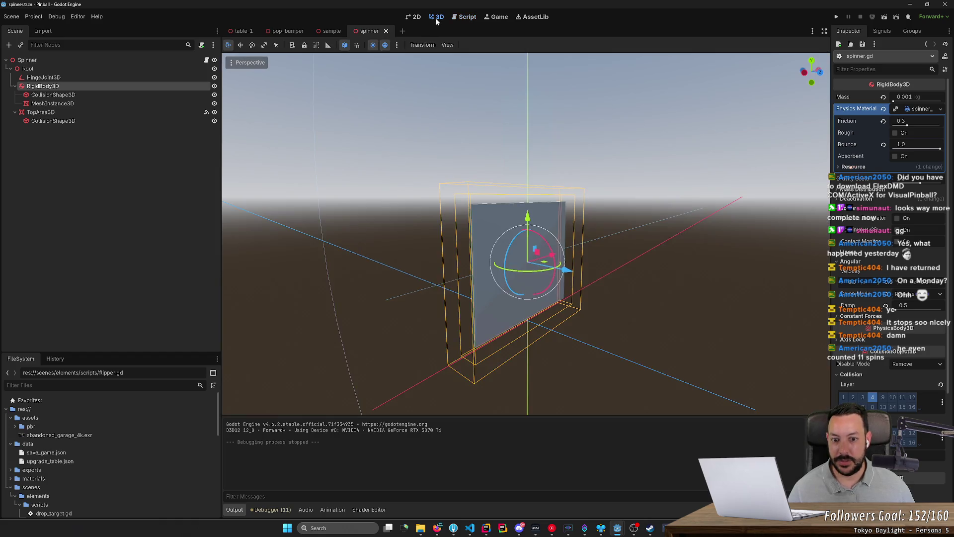
- Select the HingeJoint3D and orbit around it to check its -180° to 180° angular limit
{"action": "left_click_drag", "start_coordinate": [483, 97], "coordinate": [487, 120]}
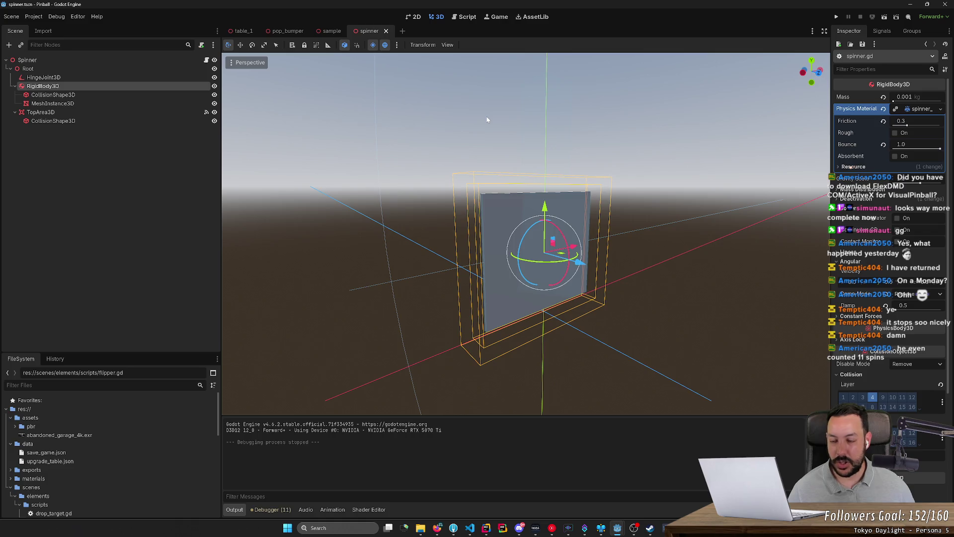
{"action": "left_click", "coordinate": [114, 76]}
{"action": "mouse_move", "coordinate": [527, 233]}
{"action": "left_mouse_down"}
{"action": "mouse_move", "coordinate": [547, 253]}
{"action": "mouse_move", "coordinate": [512, 209]}
{"action": "mouse_move", "coordinate": [524, 221]}
{"action": "mouse_move", "coordinate": [350, 143]}
{"action": "left_mouse_up"}
{"action": "left_click_drag", "start_coordinate": [404, 195], "coordinate": [428, 67]}
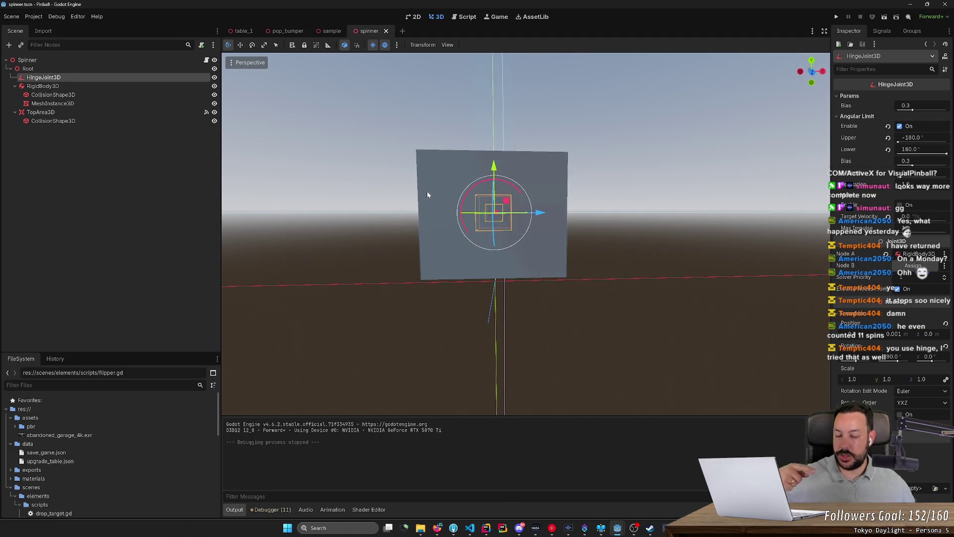
- Move the HingeJoint3D to a new spot on the spinner panel and reframe the view
{"action": "mouse_move", "coordinate": [493, 213]}
{"action": "left_mouse_down"}
{"action": "mouse_move", "coordinate": [493, 256]}
{"action": "mouse_move", "coordinate": [473, 217]}
{"action": "mouse_move", "coordinate": [419, 194]}
{"action": "left_mouse_up"}
{"action": "key", "text": "f"}
{"action": "left_click_drag", "start_coordinate": [400, 163], "coordinate": [582, 258]}
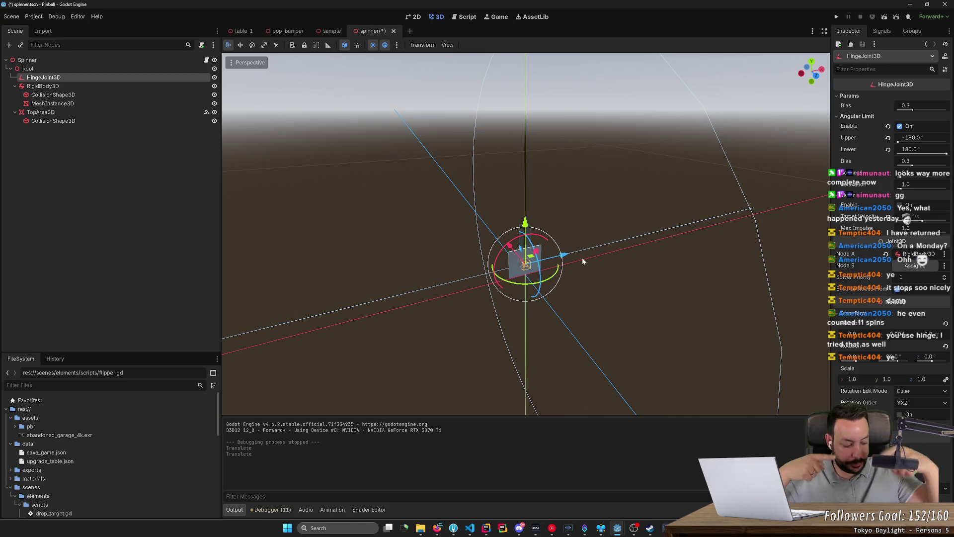
{"action": "key", "text": "f"}
{"action": "scroll", "coordinate": [573, 275], "scroll_direction": "down", "scroll_amount": 5}
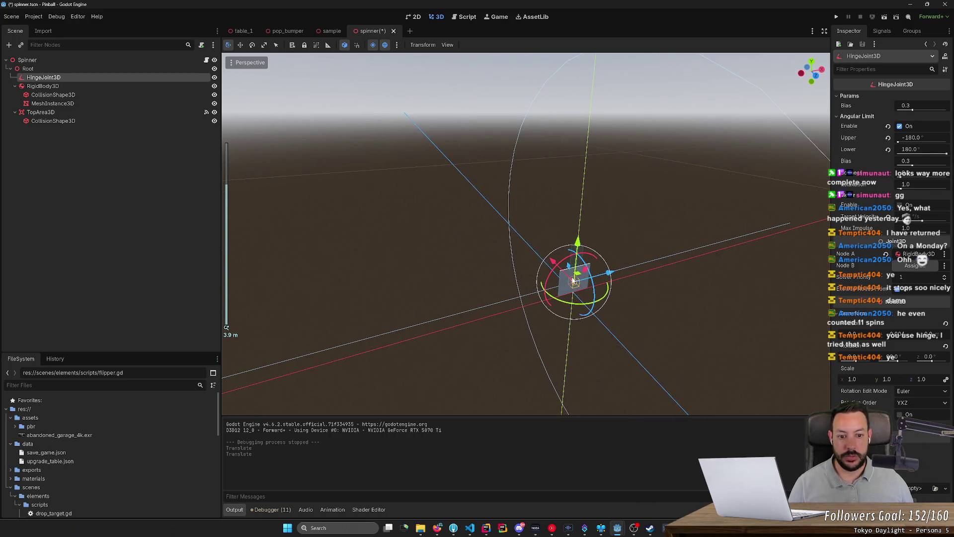
{"action": "scroll", "coordinate": [574, 280], "scroll_direction": "up", "scroll_amount": 3}
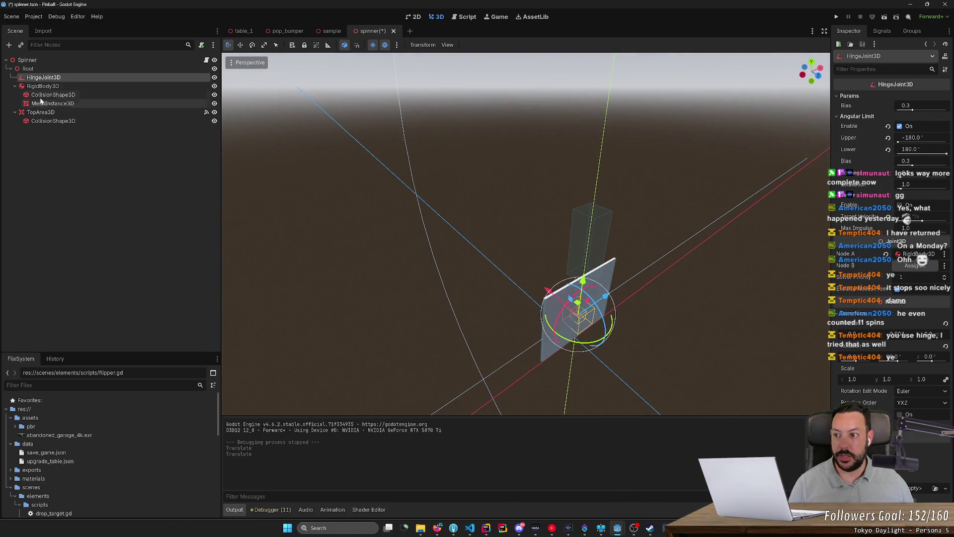
{"action": "left_click", "coordinate": [43, 86]}
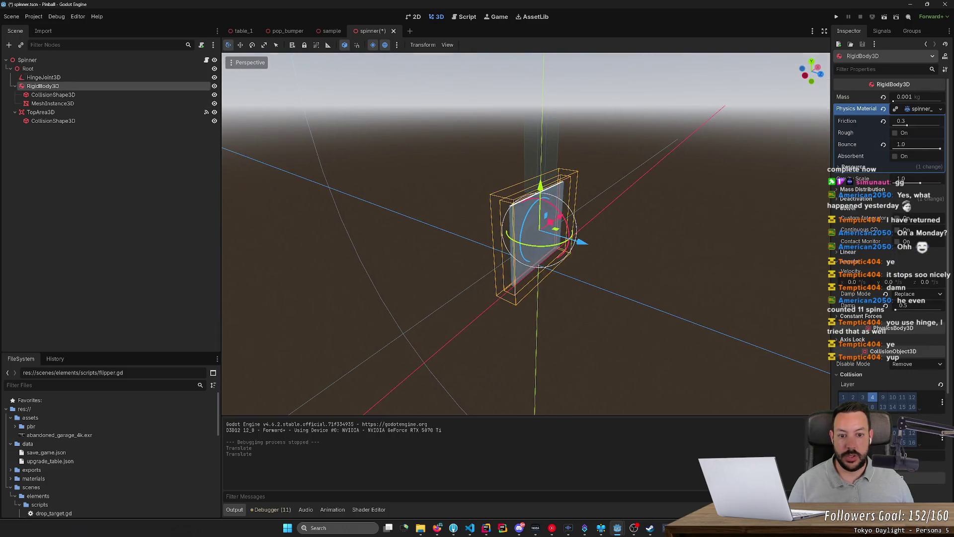
- Test-rotate the spinner body about 11 degrees, then undo the rotation
{"action": "key", "text": "e"}
{"action": "mouse_move", "coordinate": [561, 222]}
{"action": "left_mouse_down"}
{"action": "mouse_move", "coordinate": [554, 211]}
{"action": "mouse_move", "coordinate": [434, 191]}
{"action": "mouse_move", "coordinate": [553, 191]}
{"action": "mouse_move", "coordinate": [545, 173]}
{"action": "mouse_move", "coordinate": [405, 124]}
{"action": "mouse_move", "coordinate": [716, 266]}
{"action": "mouse_move", "coordinate": [529, 142]}
{"action": "left_mouse_up"}
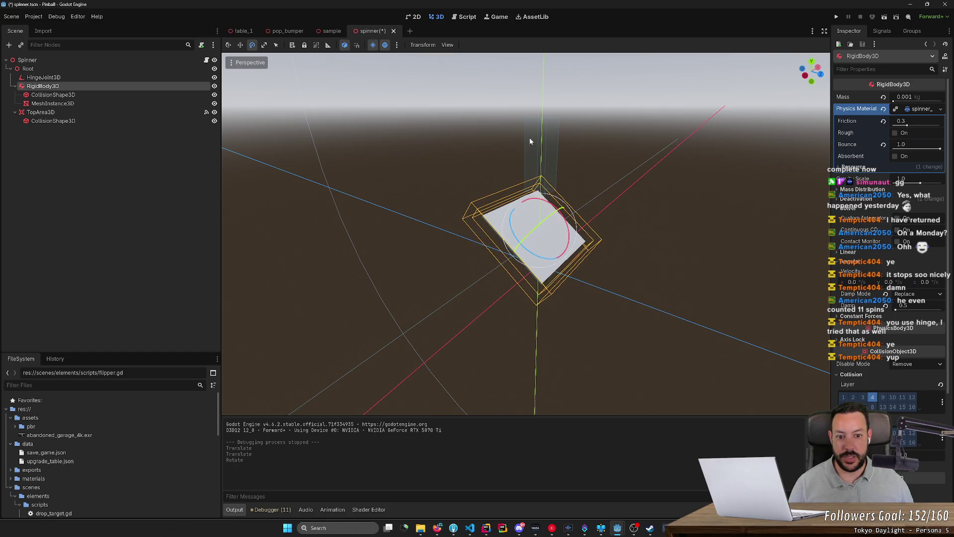
{"action": "key", "text": "ctrl+z"}
- Show the HingeJoint3D's settings and orbit the view around the spinner
{"action": "scroll", "coordinate": [311, 210], "scroll_direction": "down", "scroll_amount": 3}
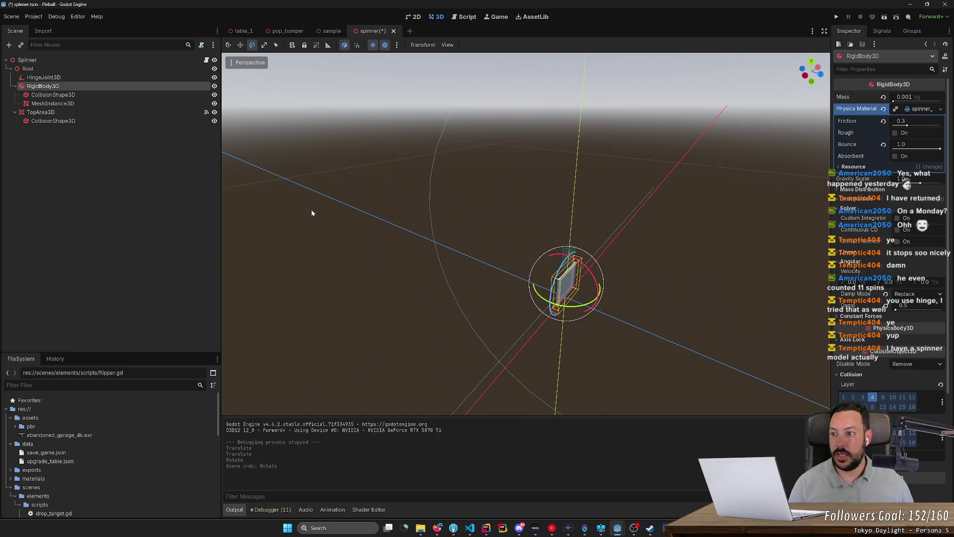
{"action": "left_click", "coordinate": [71, 78]}
{"action": "left_click_drag", "start_coordinate": [438, 214], "coordinate": [806, 135]}
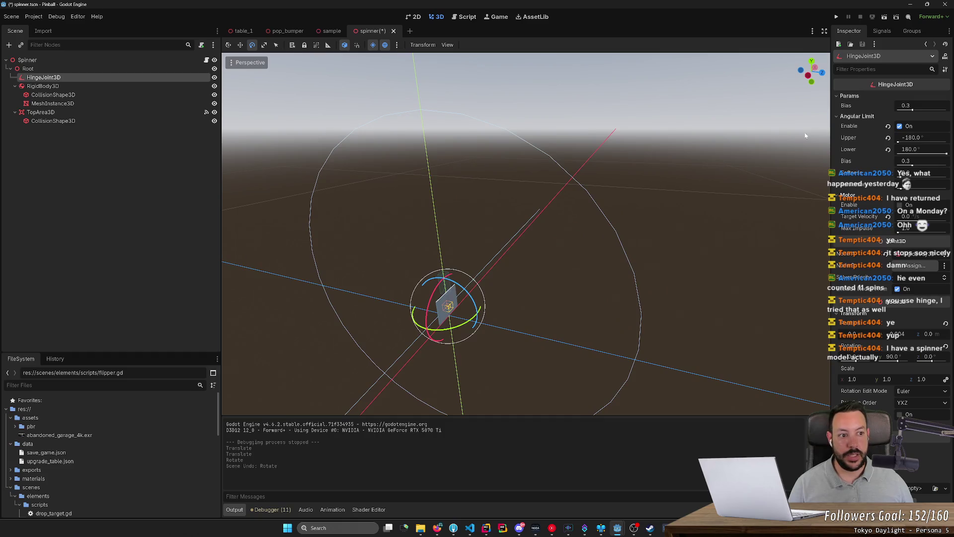
{"action": "left_click", "coordinate": [899, 127]}
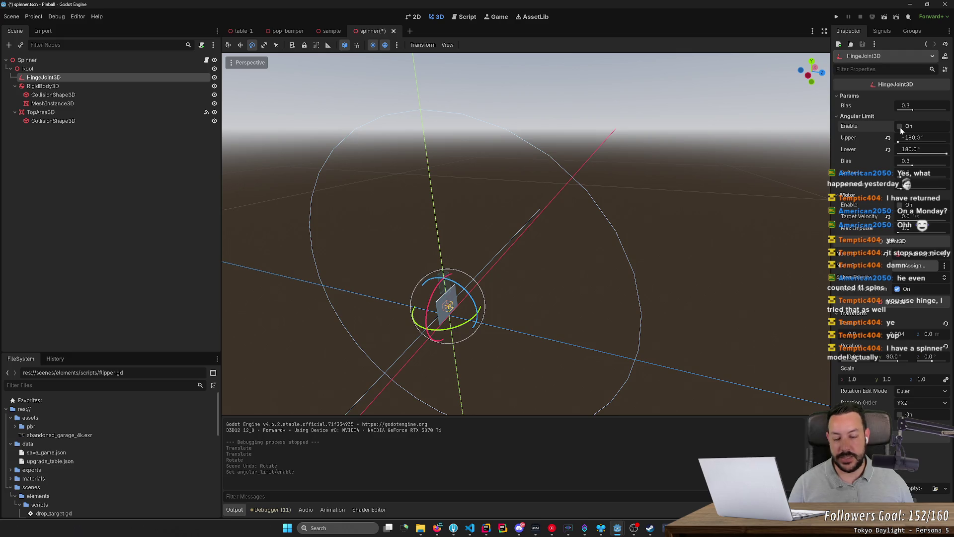
{"action": "left_click", "coordinate": [899, 127]}
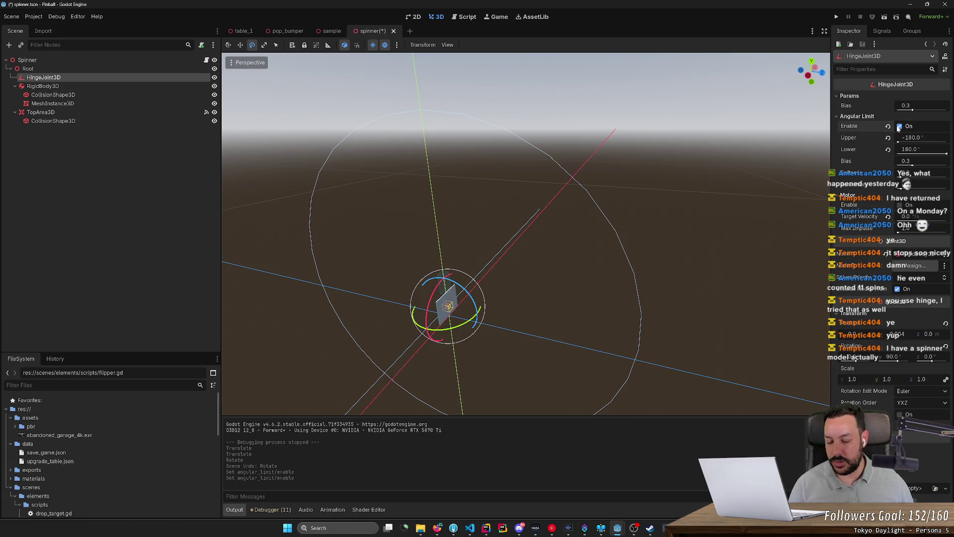
{"action": "mouse_move", "coordinate": [744, 147]}
{"action": "left_mouse_down"}
{"action": "mouse_move", "coordinate": [696, 164]}
{"action": "mouse_move", "coordinate": [705, 160]}
{"action": "left_mouse_up"}
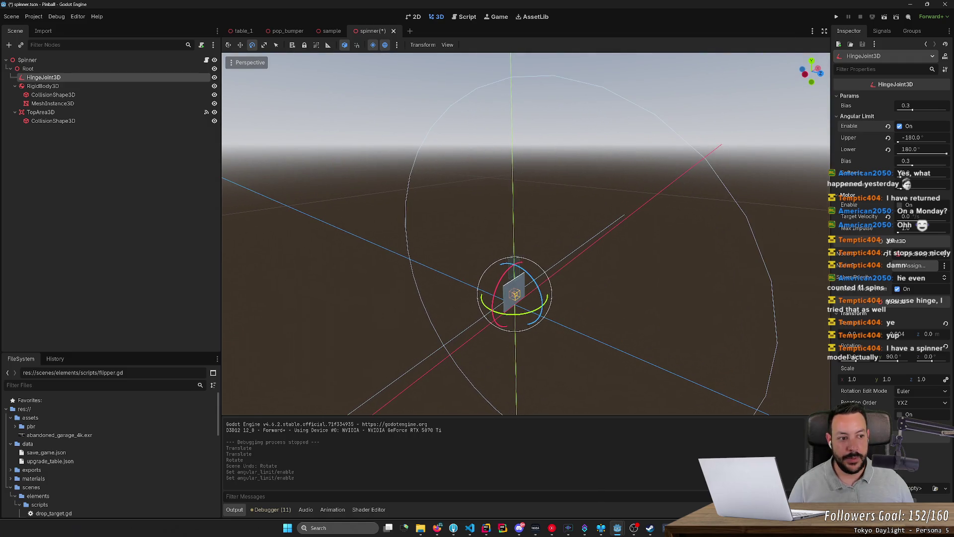
{"action": "left_click", "coordinate": [900, 127]}
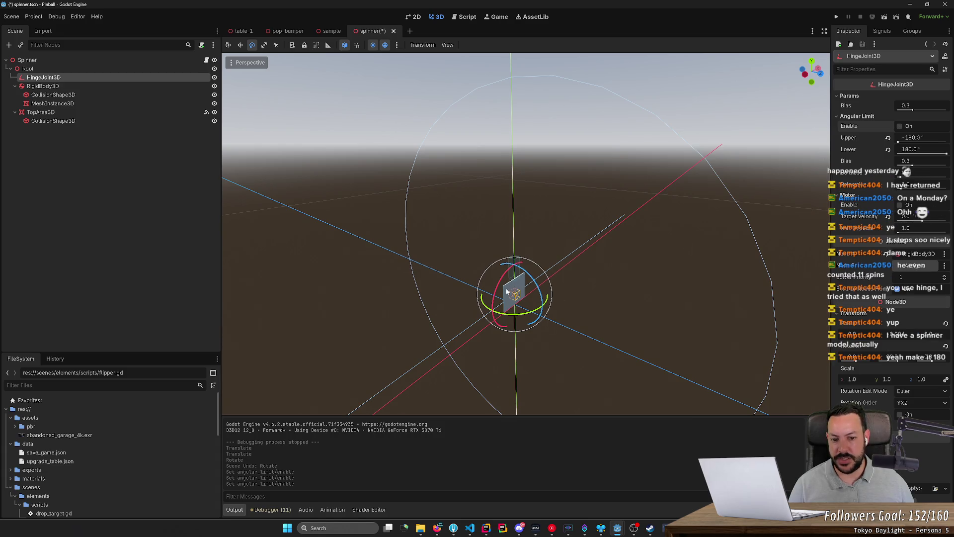
{"action": "left_click", "coordinate": [900, 126]}
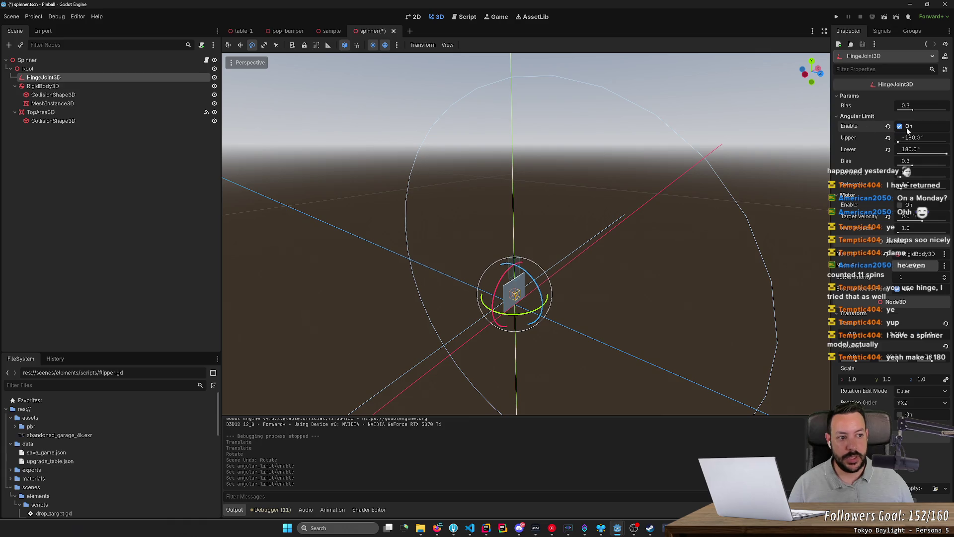
{"action": "left_click_drag", "start_coordinate": [514, 293], "coordinate": [654, 231]}
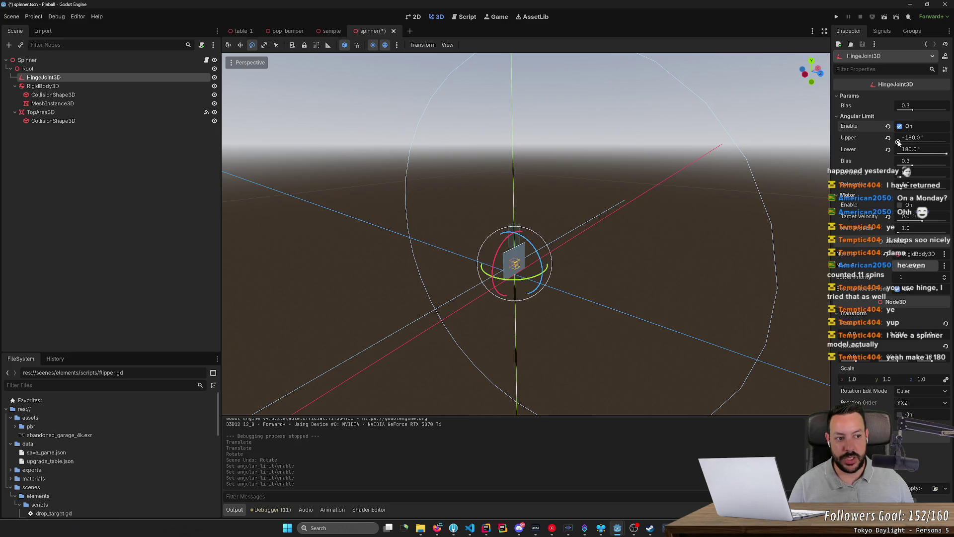
{"action": "scroll", "coordinate": [728, 171], "scroll_direction": "up", "scroll_amount": 5}
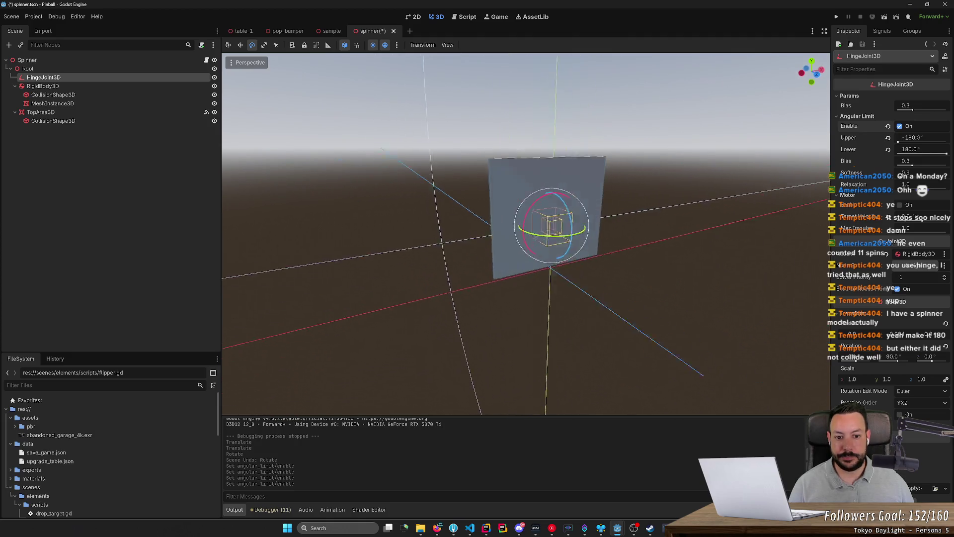
{"action": "mouse_move", "coordinate": [659, 294]}
{"action": "left_mouse_down"}
{"action": "mouse_move", "coordinate": [621, 294]}
{"action": "mouse_move", "coordinate": [660, 294]}
{"action": "left_mouse_up"}
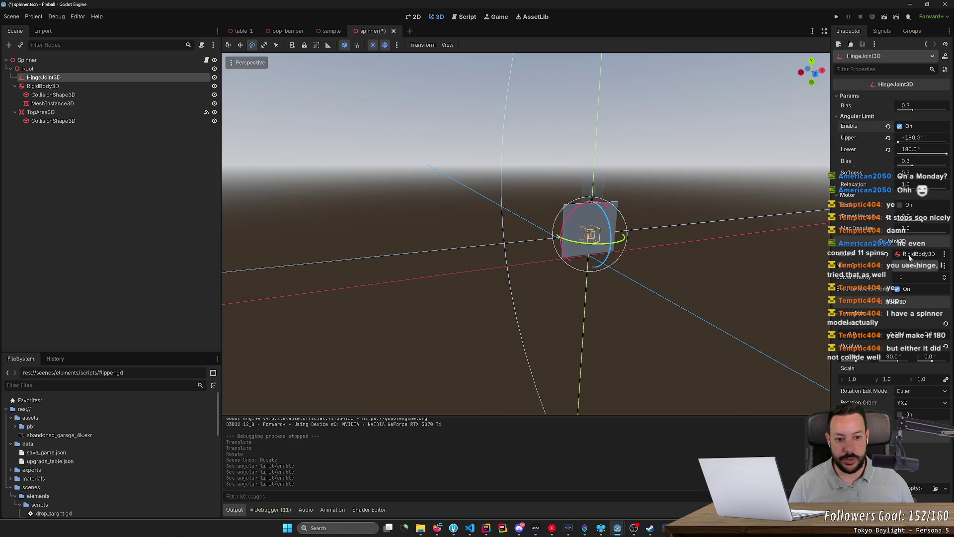
- Frame the spinner mesh, then expand the rigid body's BoxShape3D collision shape to see its size
{"action": "left_click", "coordinate": [596, 217]}
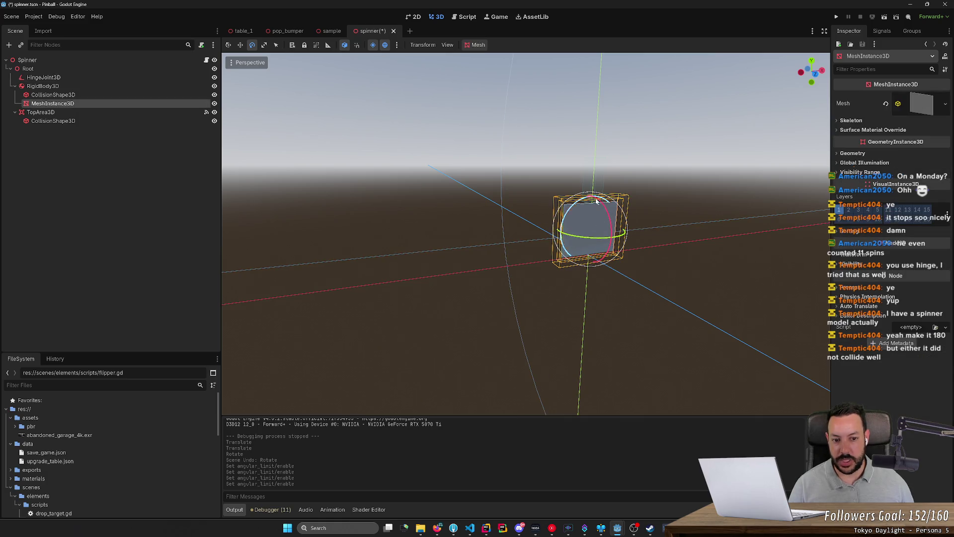
{"action": "key", "text": "f"}
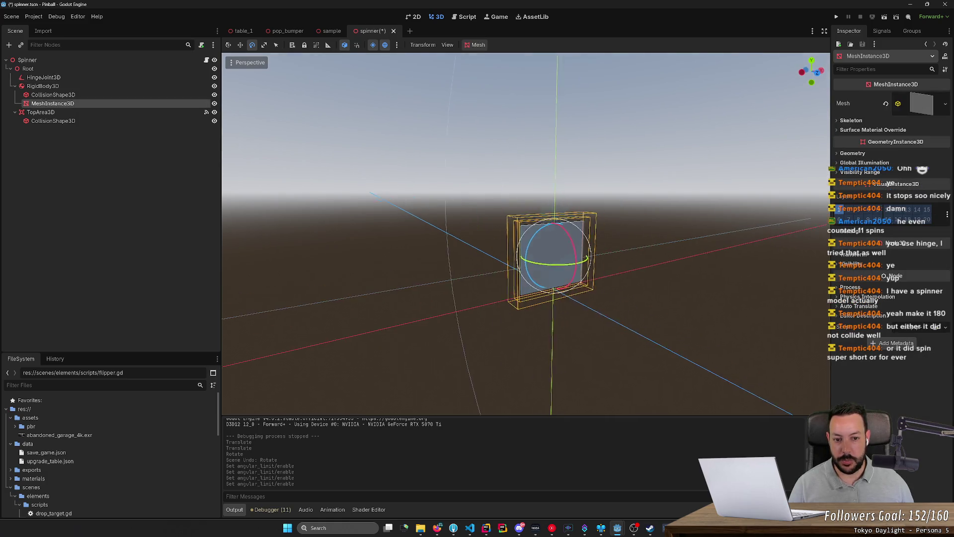
{"action": "left_click", "coordinate": [79, 111]}
{"action": "left_click", "coordinate": [82, 121]}
{"action": "left_click", "coordinate": [69, 94]}
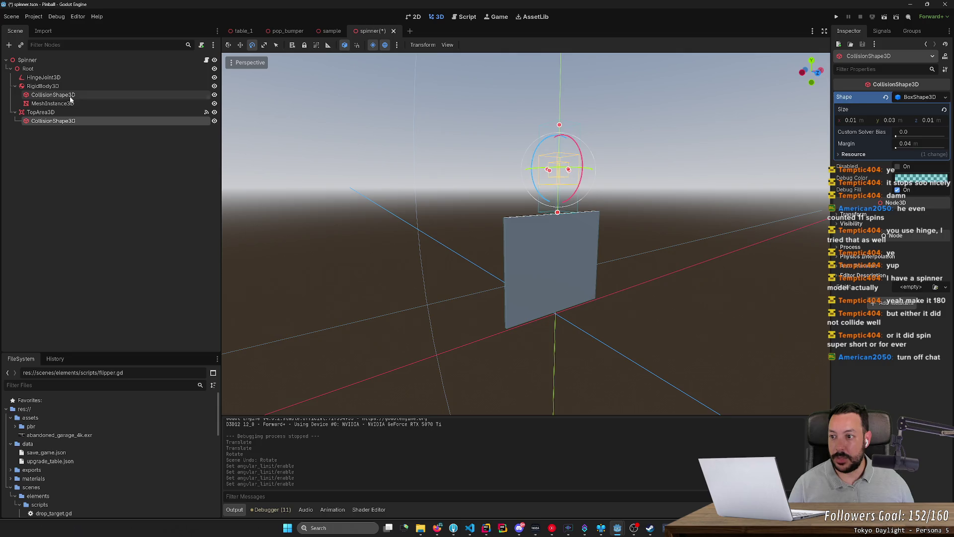
{"action": "left_click", "coordinate": [921, 98]}
- Expand the collision shape's transform, then inspect the HingeJoint3D's parameters at y -0.004
{"action": "left_click", "coordinate": [853, 214]}
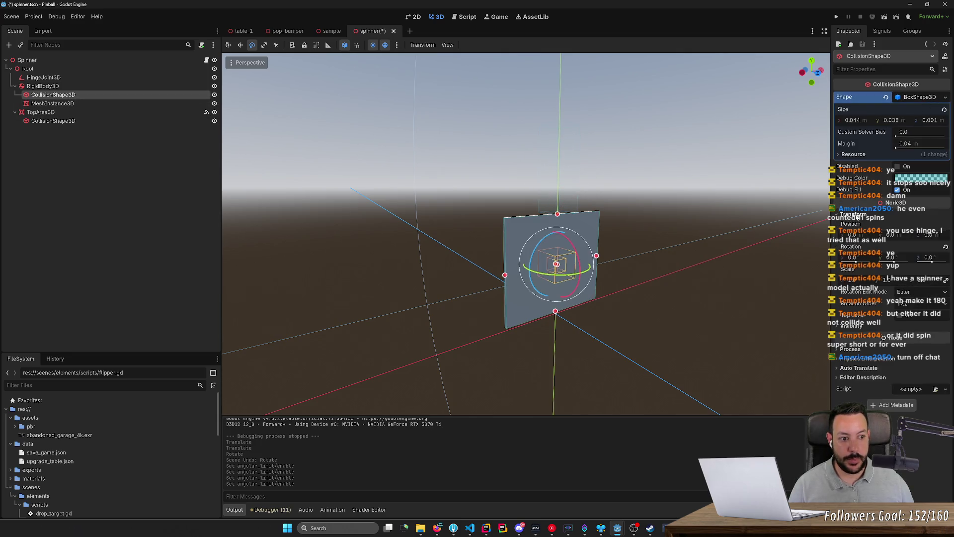
{"action": "left_click", "coordinate": [109, 85]}
{"action": "left_click", "coordinate": [110, 77]}
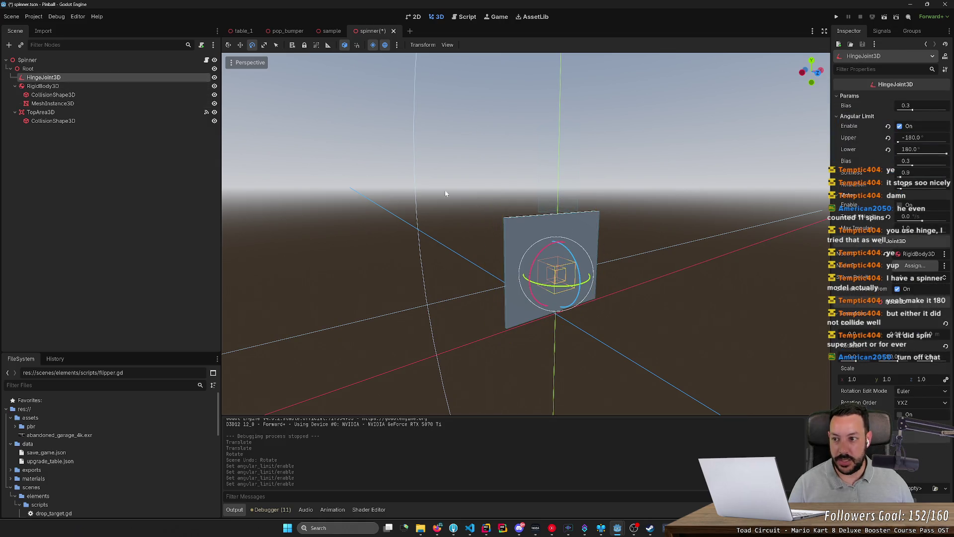
{"action": "scroll", "coordinate": [527, 233], "scroll_direction": "up", "scroll_amount": 5}
{"action": "scroll", "coordinate": [526, 233], "scroll_direction": "down", "scroll_amount": 5}
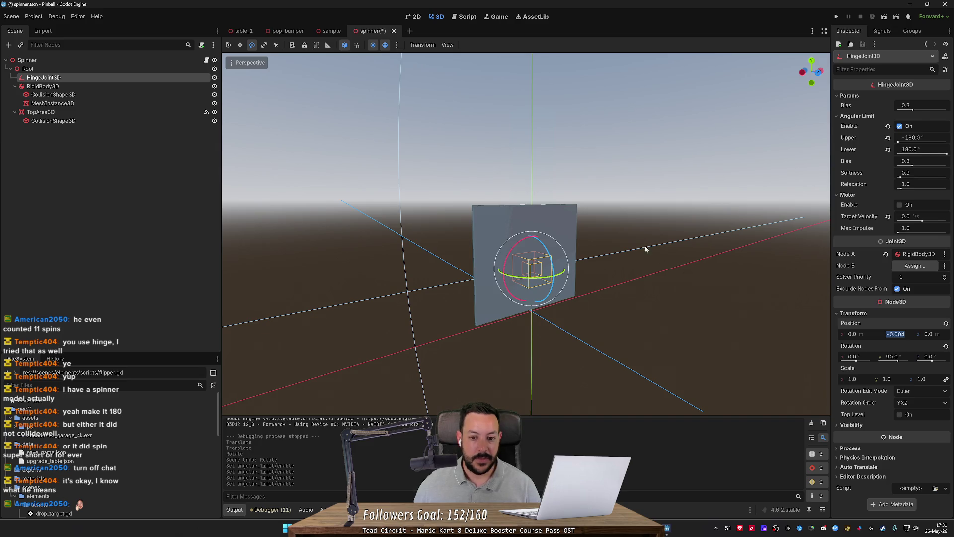
{"action": "scroll", "coordinate": [646, 249], "scroll_direction": "up", "scroll_amount": 3}
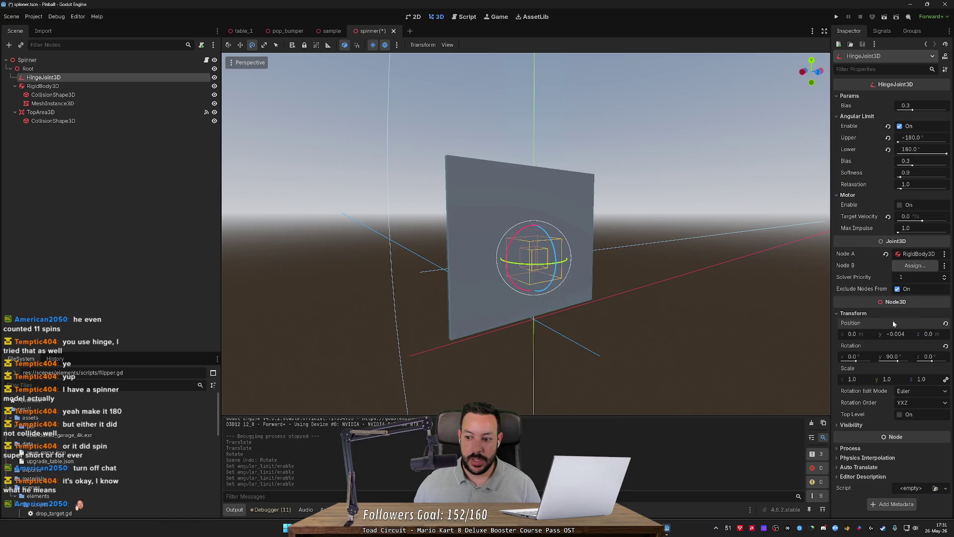
{"action": "left_click", "coordinate": [896, 334]}
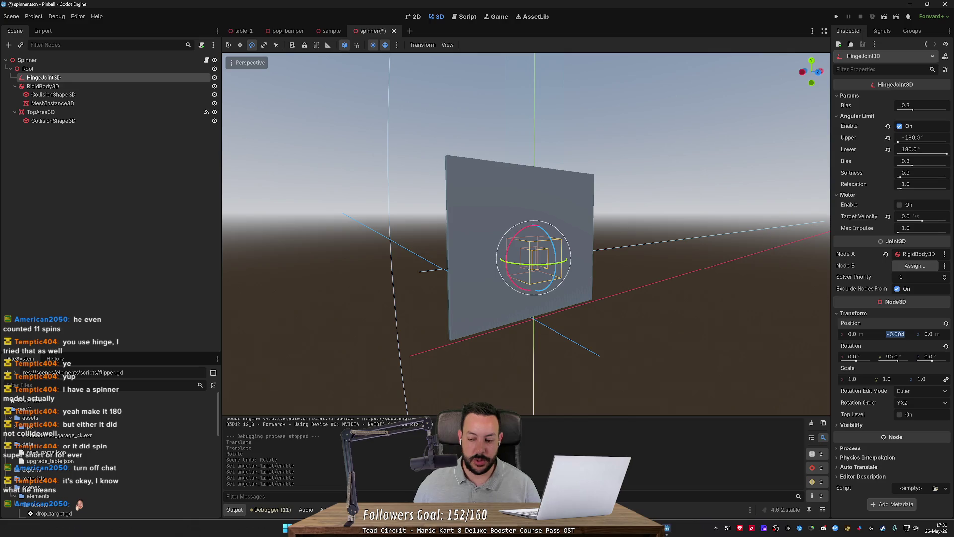
{"action": "type", "text": "0"}
{"action": "key", "text": "Return"}
{"action": "left_click_drag", "start_coordinate": [661, 278], "coordinate": [719, 276]}
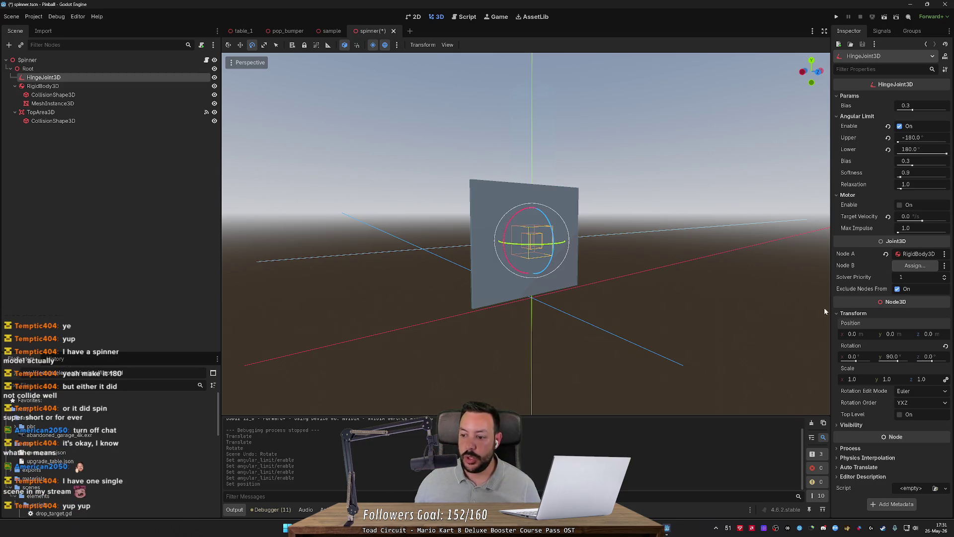
{"action": "key", "text": "ctrl+z"}
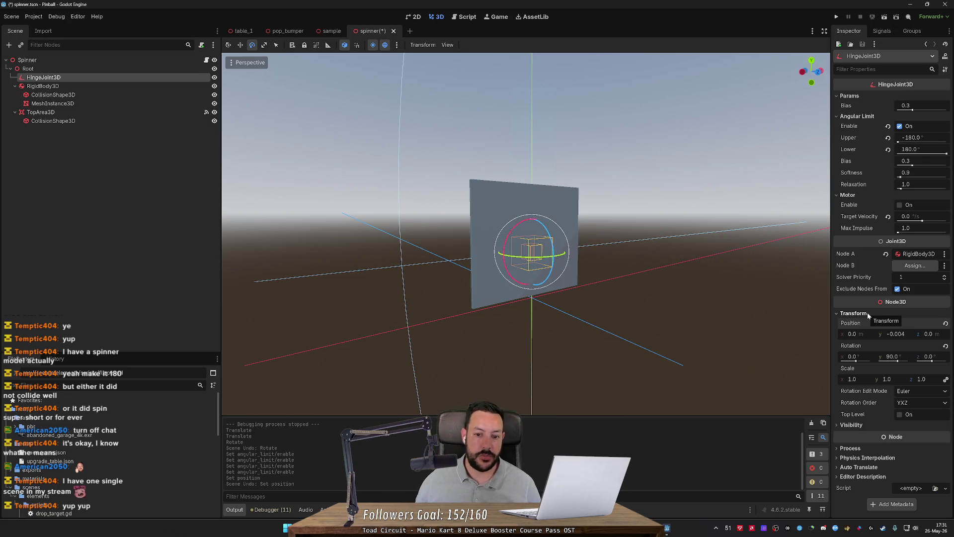
{"action": "left_click", "coordinate": [449, 206]}
- Select the spinner's MeshInstance3D and orbit to a close side view of it
{"action": "left_click", "coordinate": [521, 205]}
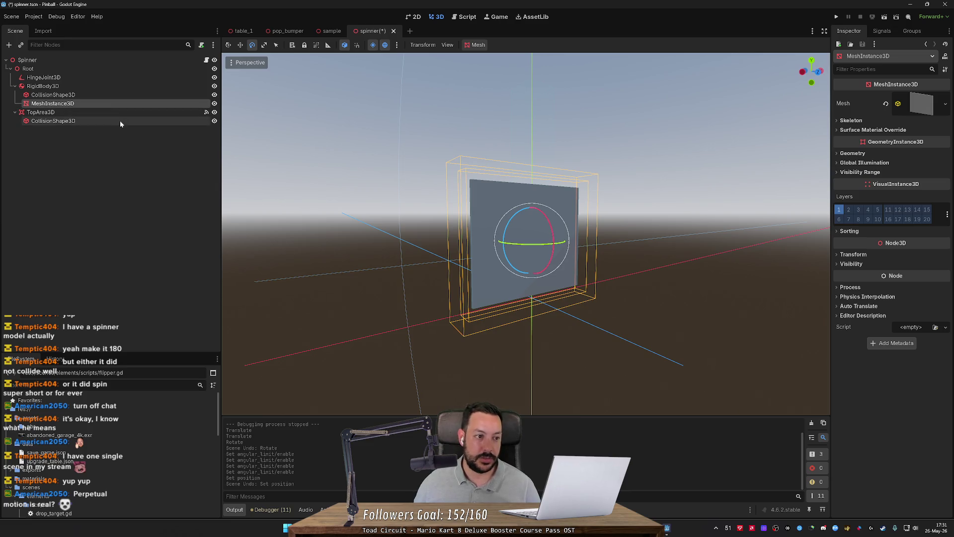
{"action": "scroll", "coordinate": [527, 238], "scroll_direction": "down", "scroll_amount": 2}
{"action": "mouse_move", "coordinate": [526, 238]}
{"action": "left_mouse_down"}
{"action": "mouse_move", "coordinate": [526, 268]}
{"action": "mouse_move", "coordinate": [527, 249]}
{"action": "mouse_move", "coordinate": [566, 241]}
{"action": "mouse_move", "coordinate": [531, 239]}
{"action": "mouse_move", "coordinate": [561, 244]}
{"action": "mouse_move", "coordinate": [444, 196]}
{"action": "mouse_move", "coordinate": [475, 268]}
{"action": "left_mouse_up"}
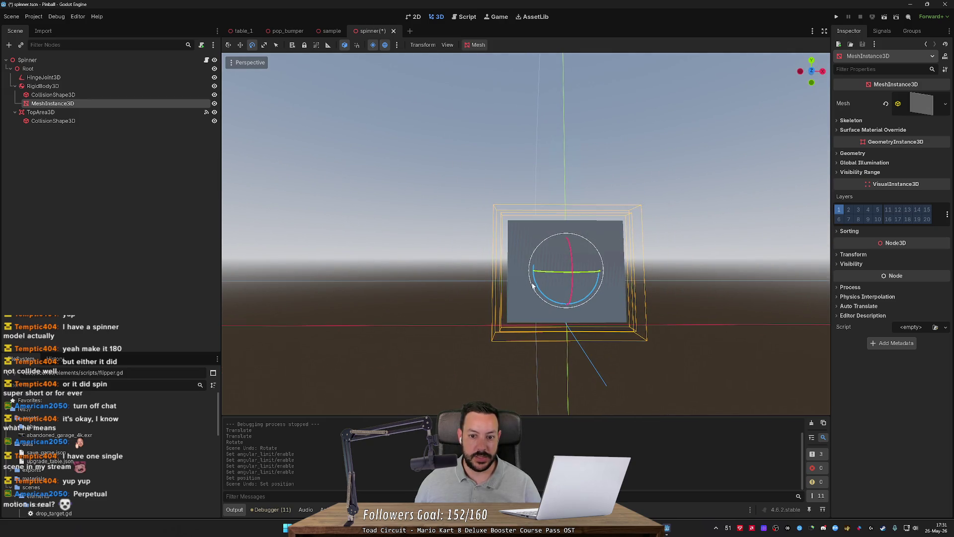
{"action": "mouse_move", "coordinate": [475, 267]}
{"action": "left_mouse_down"}
{"action": "mouse_move", "coordinate": [497, 234]}
{"action": "mouse_move", "coordinate": [486, 238]}
{"action": "mouse_move", "coordinate": [513, 254]}
{"action": "mouse_move", "coordinate": [515, 281]}
{"action": "left_mouse_up"}
{"action": "left_click", "coordinate": [59, 112]}
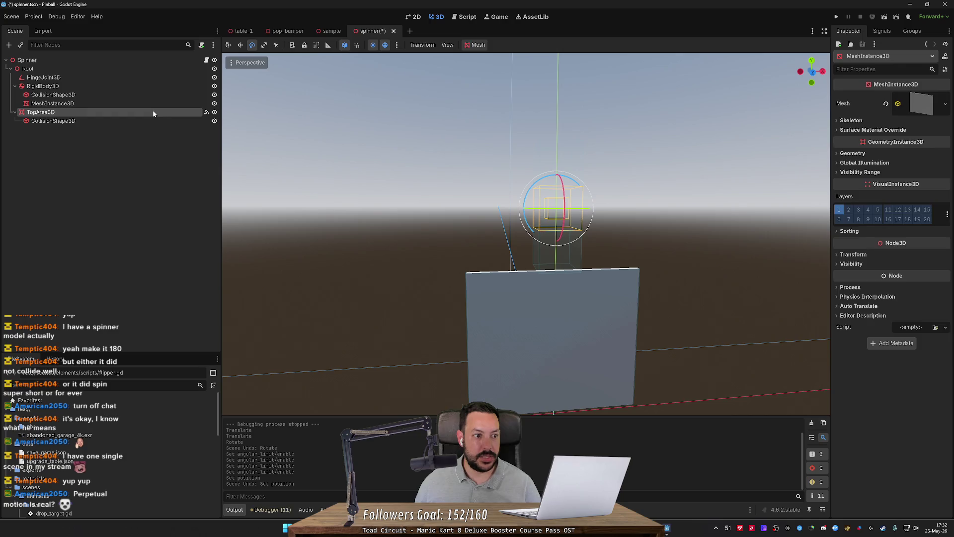
- Toggle the TopArea3D's visibility on and off, then frame the spinner mesh
{"action": "left_click", "coordinate": [214, 113]}
{"action": "left_click", "coordinate": [215, 113]}
{"action": "left_click", "coordinate": [215, 113]}
{"action": "left_click", "coordinate": [215, 113]}
{"action": "left_click", "coordinate": [215, 113]}
{"action": "left_click", "coordinate": [215, 113]}
{"action": "left_click", "coordinate": [215, 113]}
{"action": "left_click", "coordinate": [214, 114]}
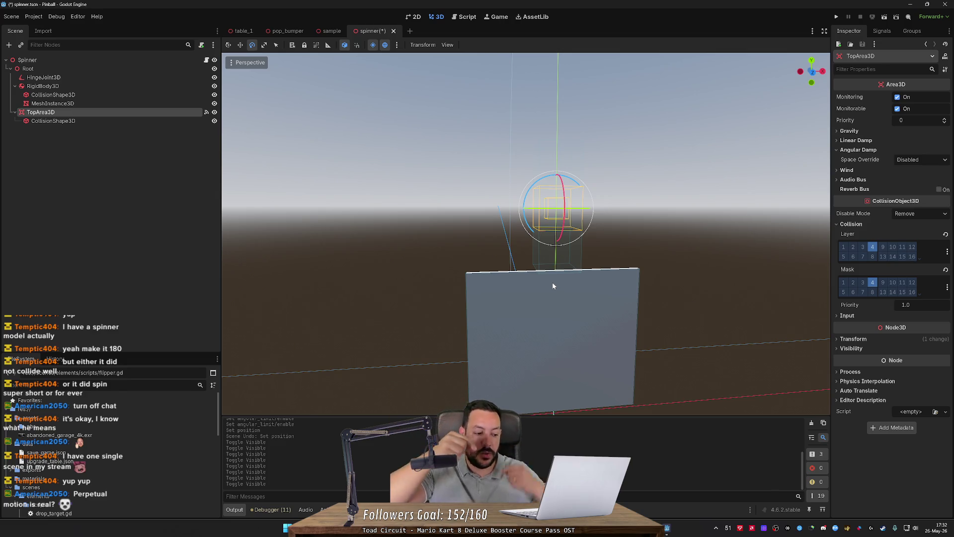
{"action": "left_click", "coordinate": [538, 380]}
{"action": "key", "text": "f"}
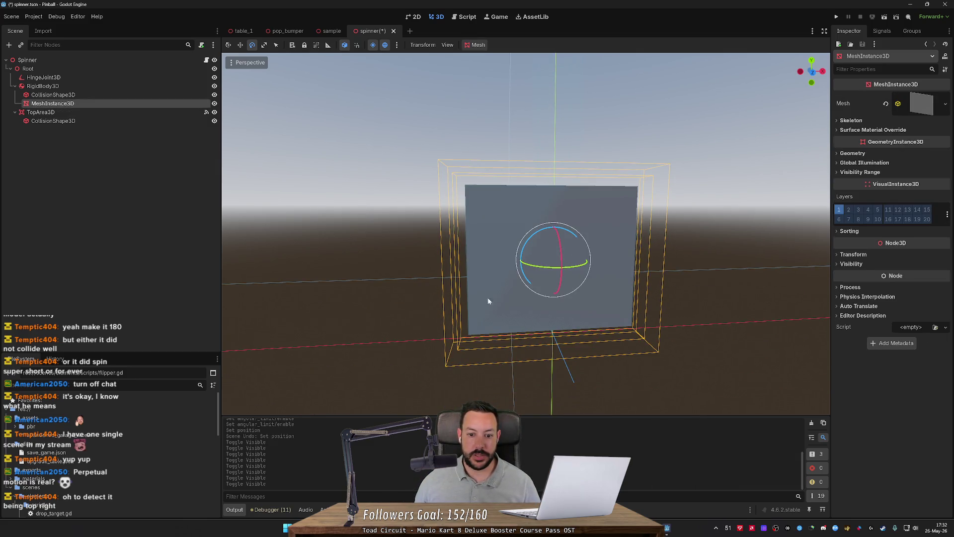
- Review the rigid body's mass 0.001, friction 0.3, bounce 1.0, then return to table_1
{"action": "left_click_drag", "start_coordinate": [465, 287], "coordinate": [489, 279]}
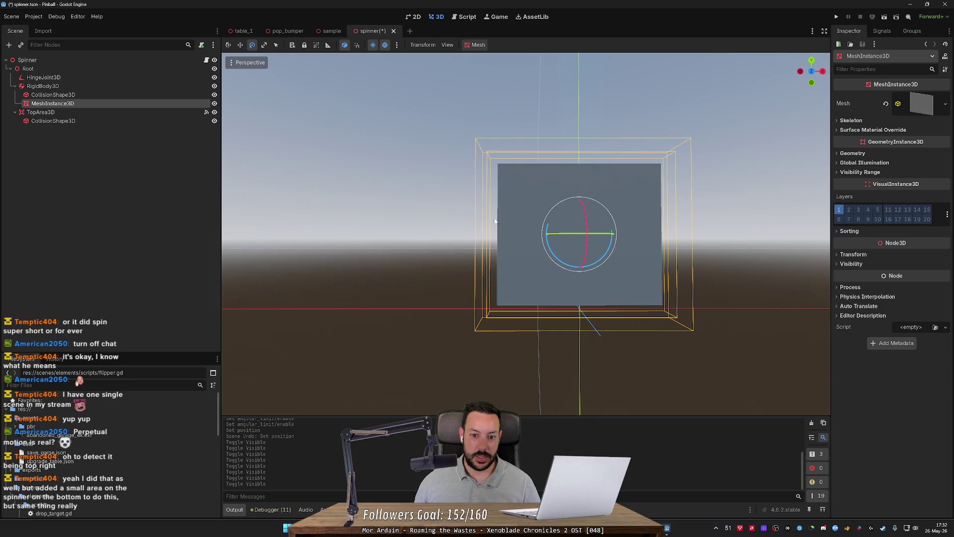
{"action": "left_click_drag", "start_coordinate": [498, 178], "coordinate": [547, 154]}
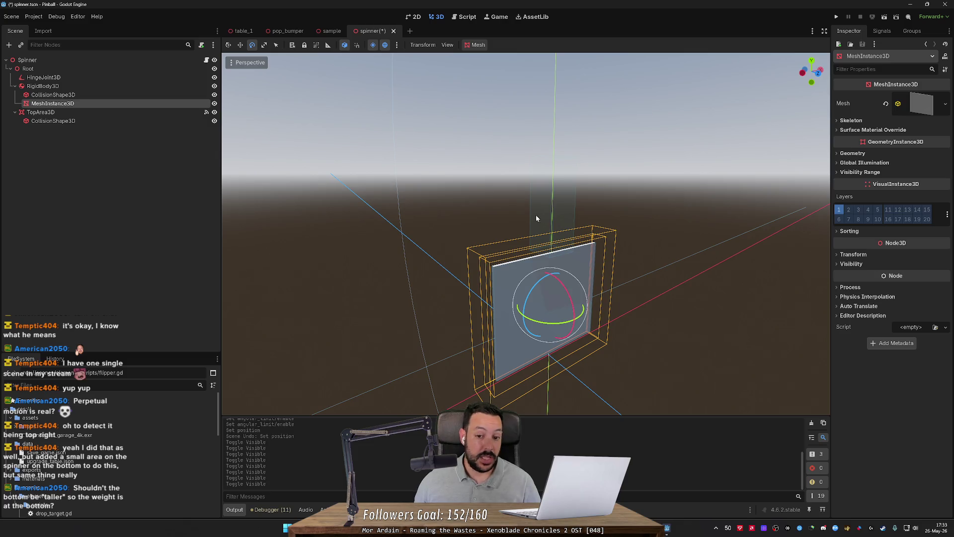
{"action": "left_click", "coordinate": [64, 86]}
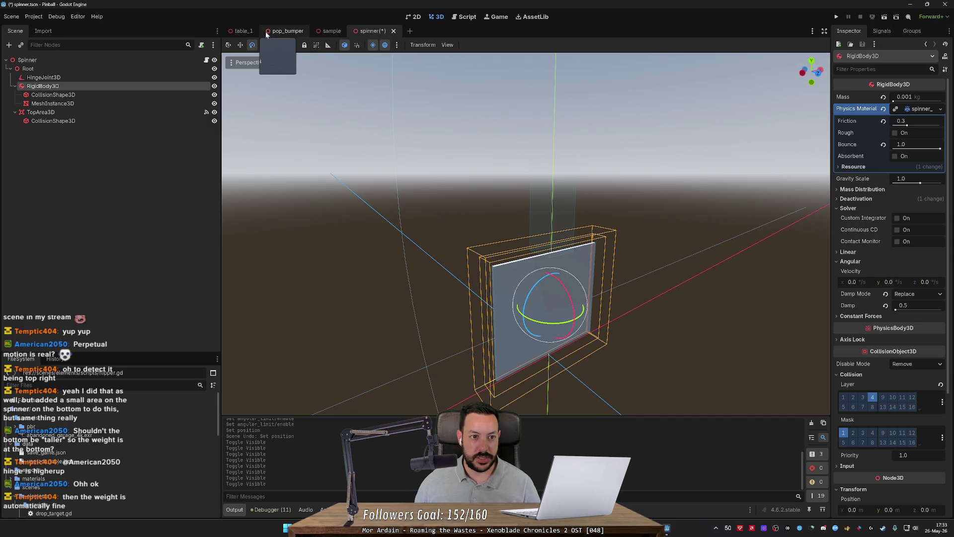
{"action": "left_click", "coordinate": [242, 31]}
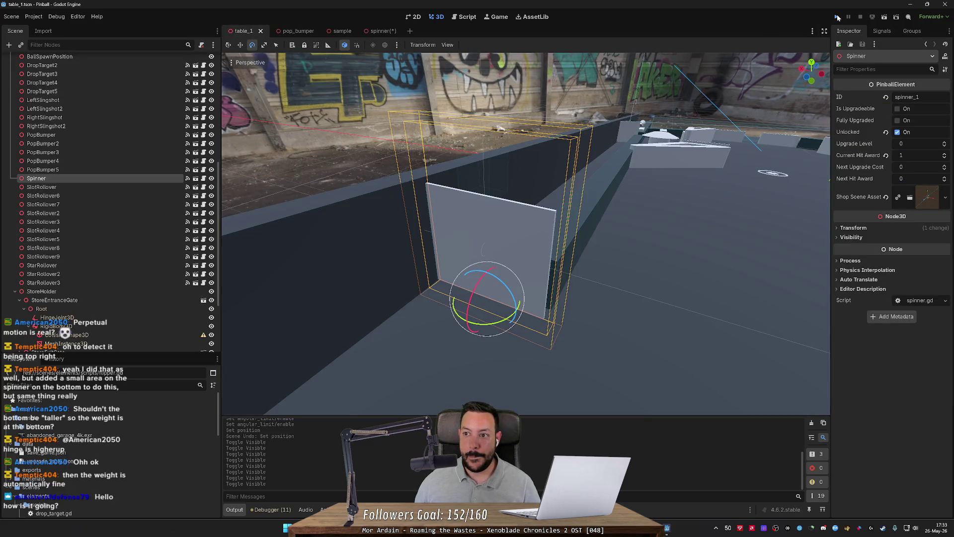
- Run the pinball project, launch a ball onto the table, then open sample.tscn
{"action": "left_click", "coordinate": [837, 17]}
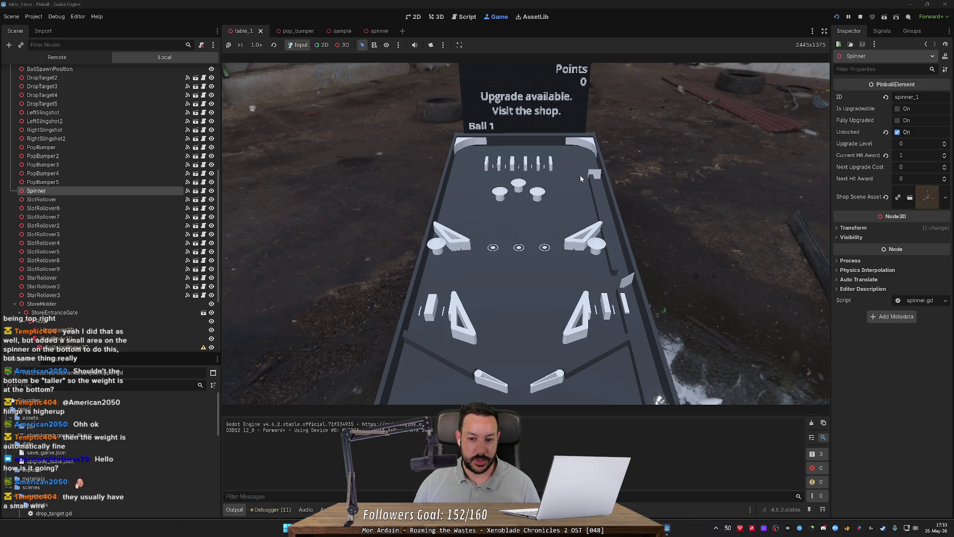
{"action": "key", "text": "space"}
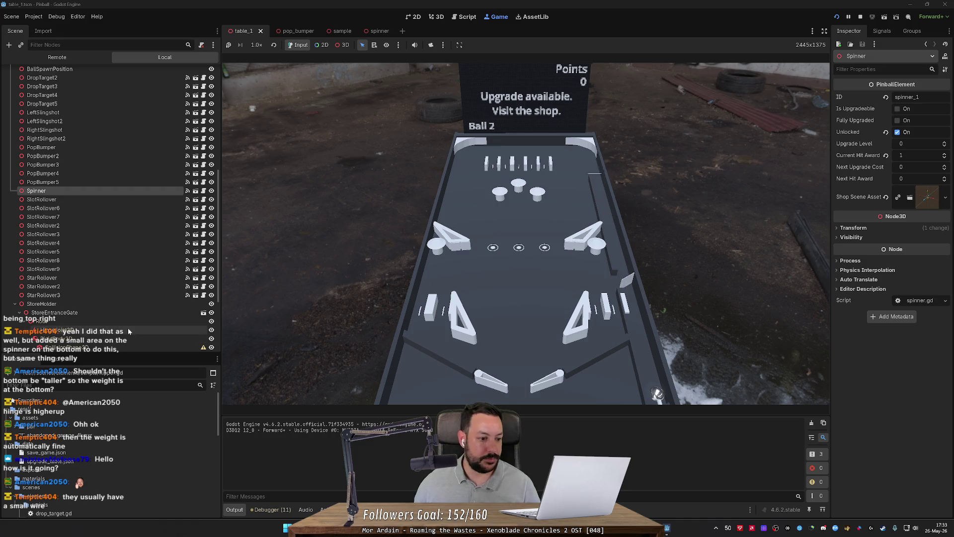
{"action": "scroll", "coordinate": [108, 439], "scroll_direction": "down", "scroll_amount": 3}
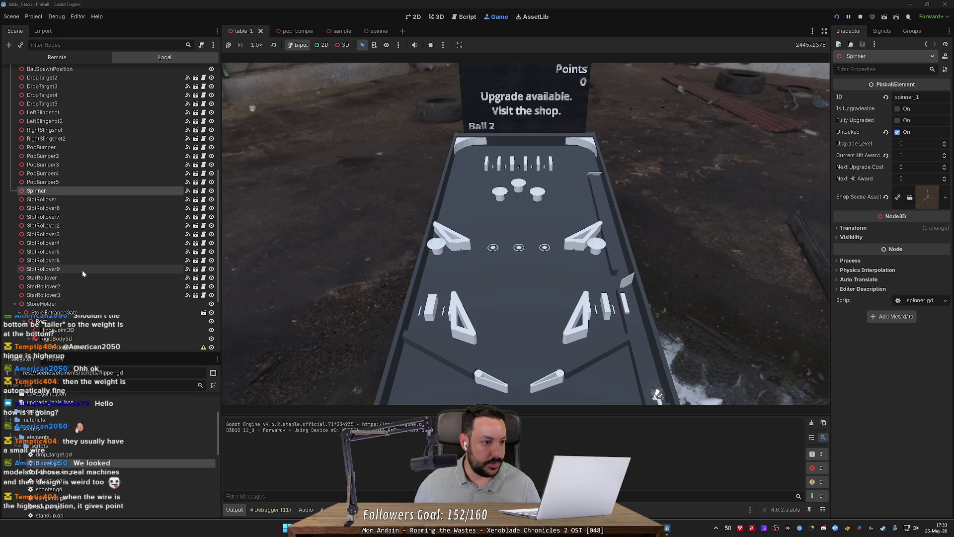
{"action": "scroll", "coordinate": [94, 234], "scroll_direction": "down", "scroll_amount": 5}
{"action": "scroll", "coordinate": [85, 428], "scroll_direction": "up", "scroll_amount": 5}
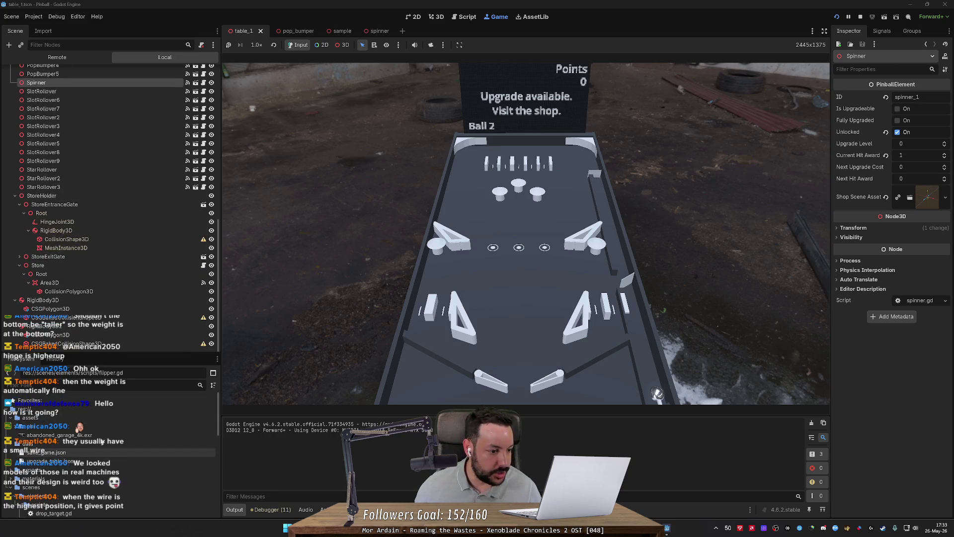
{"action": "scroll", "coordinate": [66, 446], "scroll_direction": "down", "scroll_amount": 5}
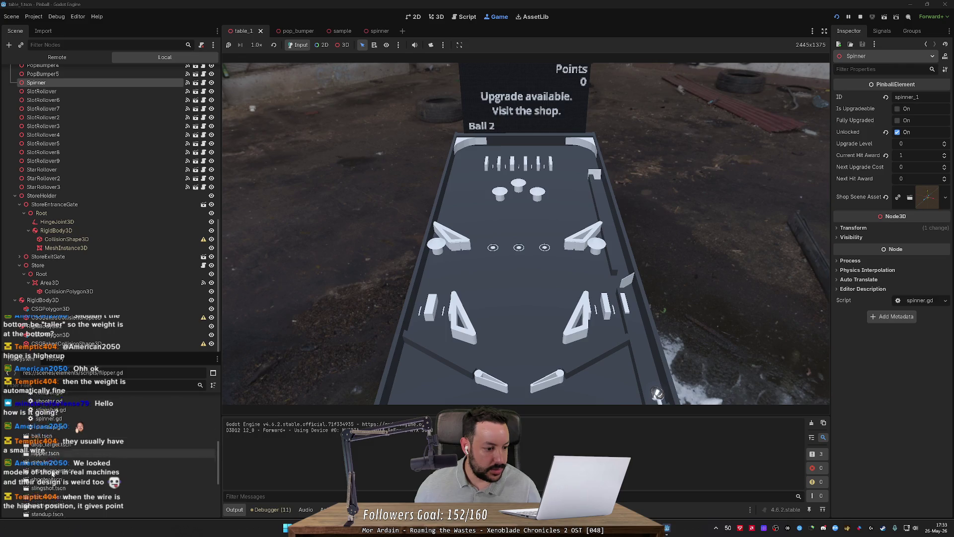
{"action": "double_click", "coordinate": [58, 490]}
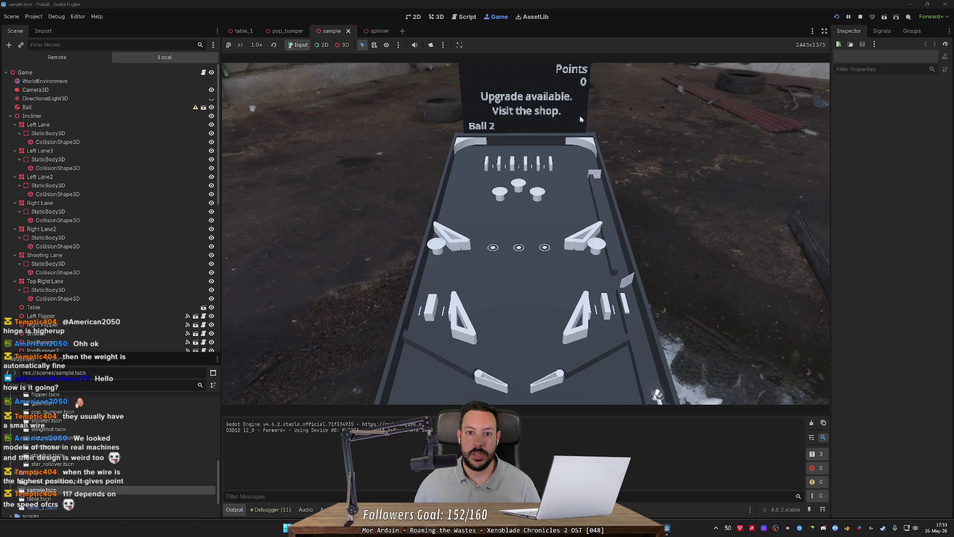
- Test-run the game from the 3D view, launch a ball, then stop it
{"action": "left_click", "coordinate": [437, 18]}
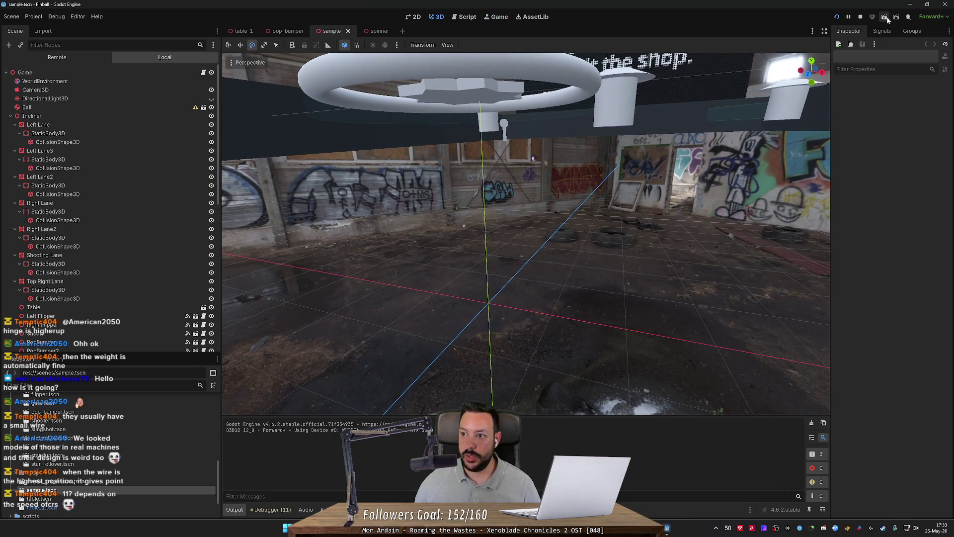
{"action": "left_click", "coordinate": [885, 18]}
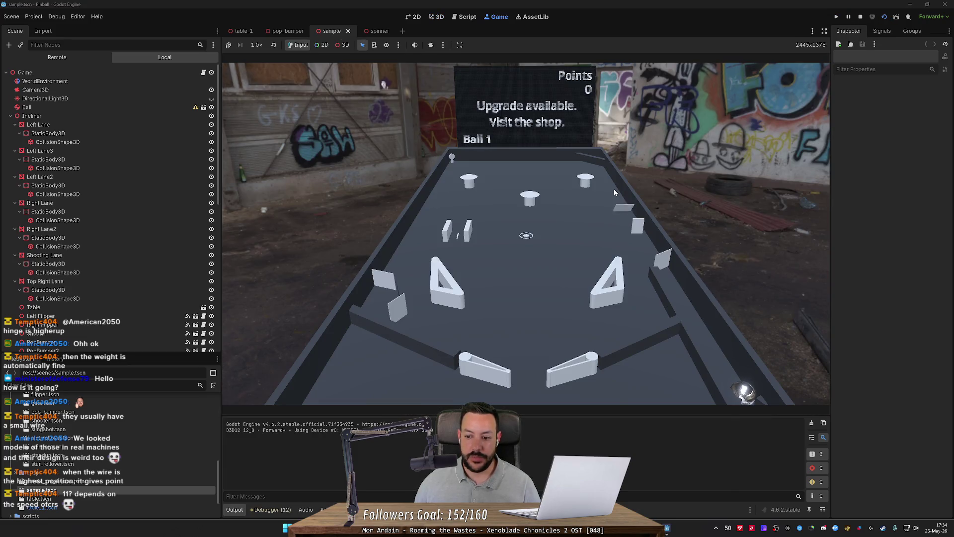
{"action": "key", "text": "space"}
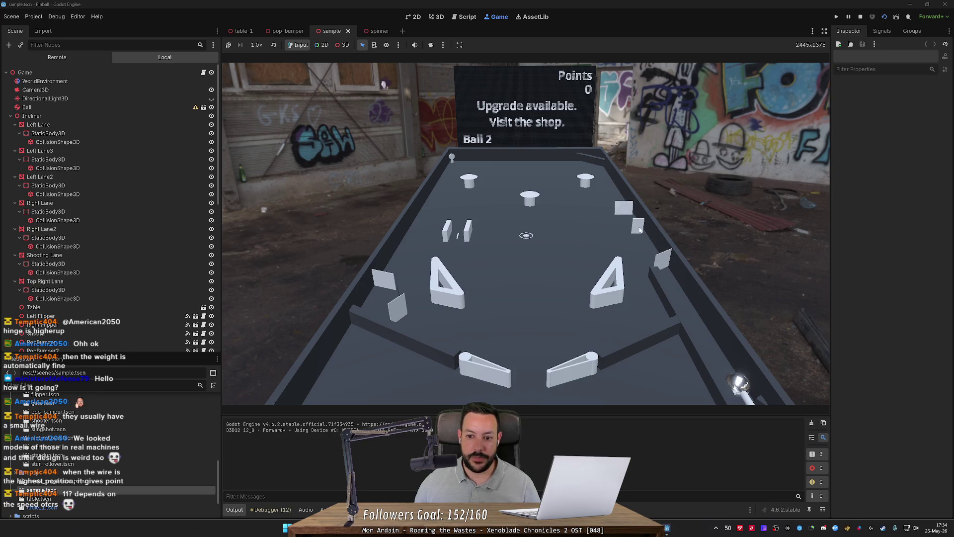
{"action": "left_click", "coordinate": [860, 17]}
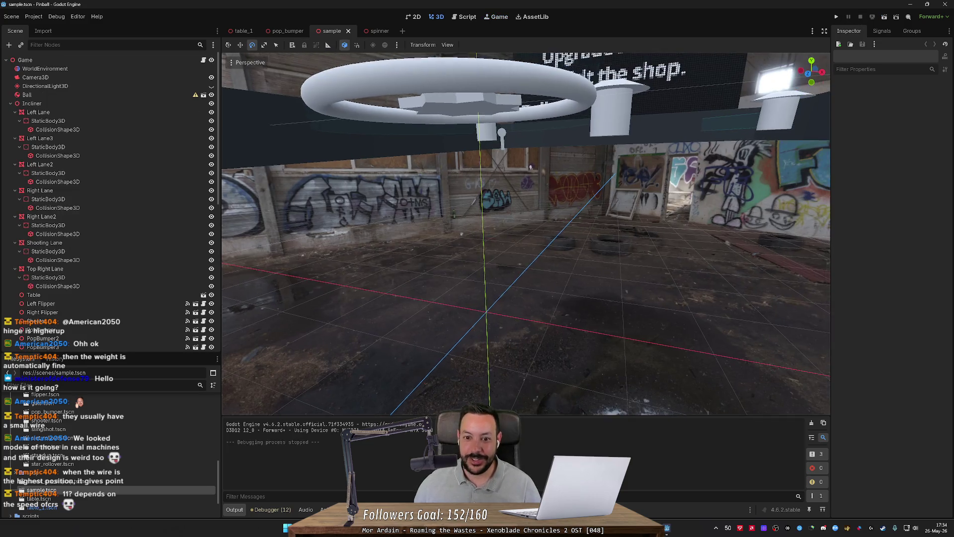
- Move the drop target along X to 0.107 and test-run the sample scene
{"action": "scroll", "coordinate": [525, 234], "scroll_direction": "up", "scroll_amount": 10}
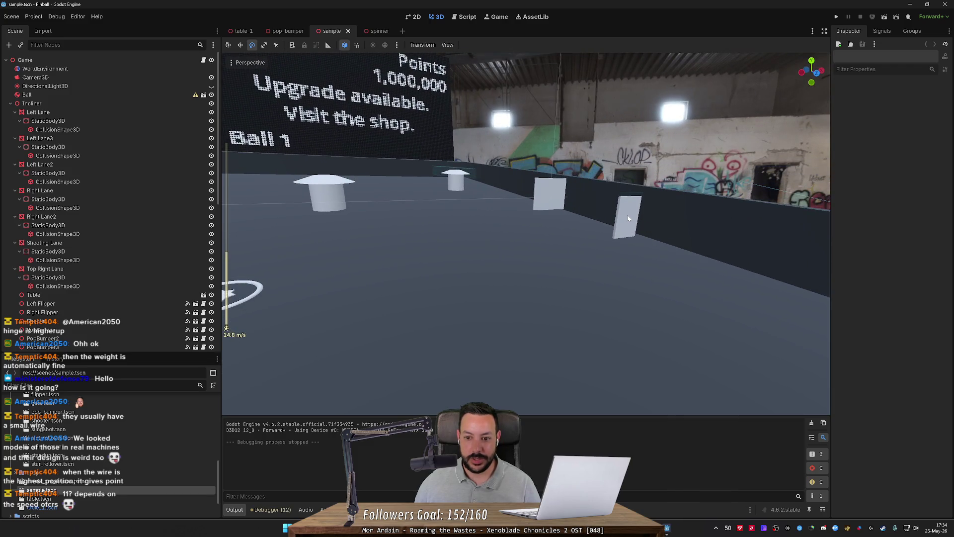
{"action": "left_click", "coordinate": [627, 215]}
{"action": "key", "text": "w"}
{"action": "left_click_drag", "start_coordinate": [648, 244], "coordinate": [531, 261]}
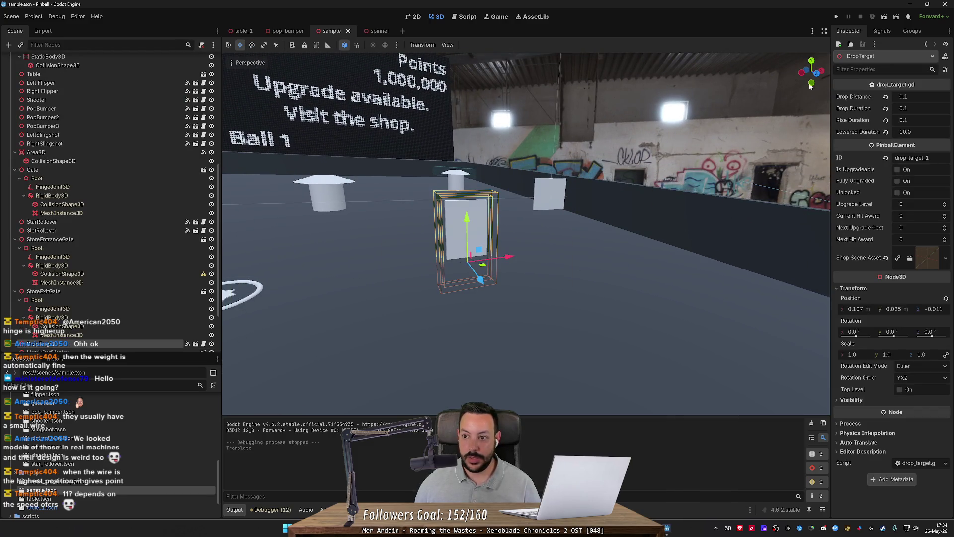
{"action": "left_click", "coordinate": [836, 17]}
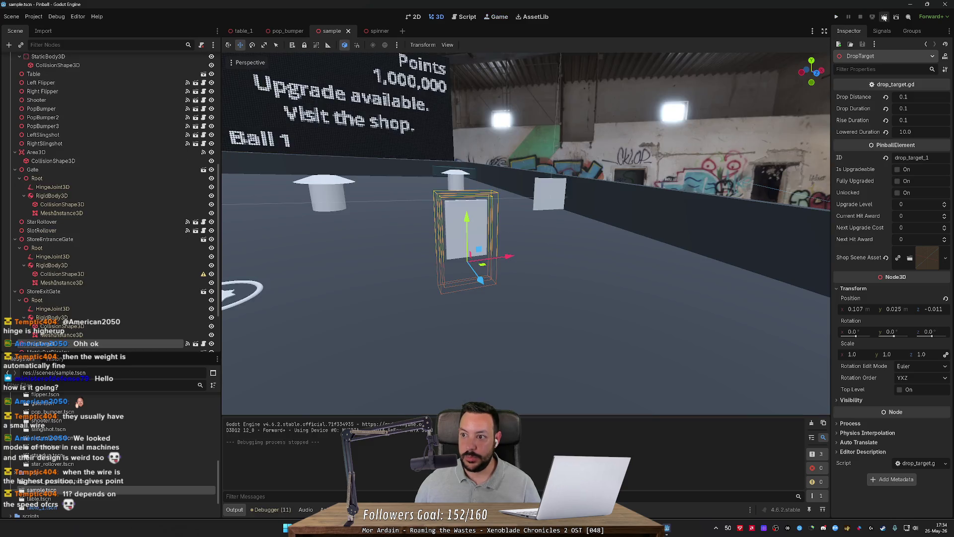
{"action": "left_click", "coordinate": [884, 18]}
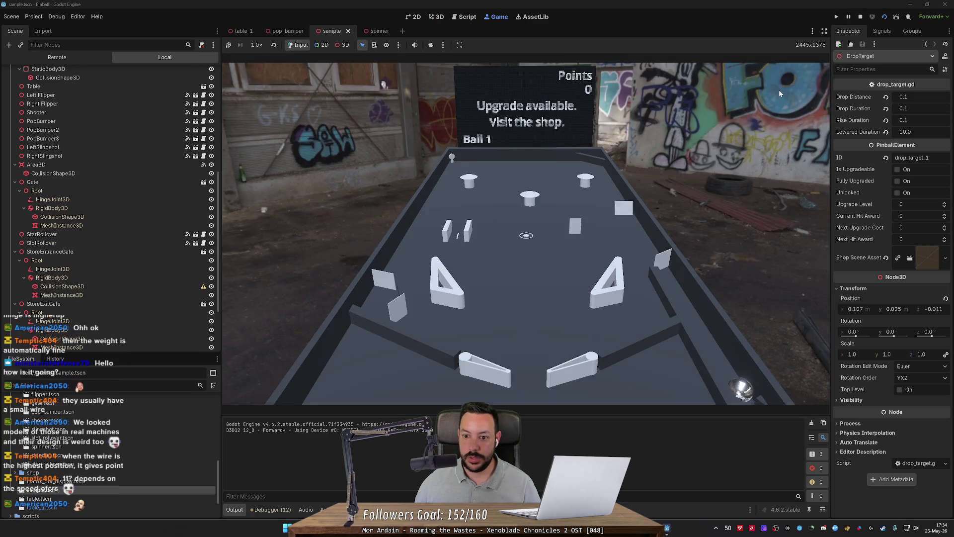
{"action": "key", "text": "F8"}
- Select the Spinner and open save_game.json for editing
{"action": "scroll", "coordinate": [131, 249], "scroll_direction": "down", "scroll_amount": 3}
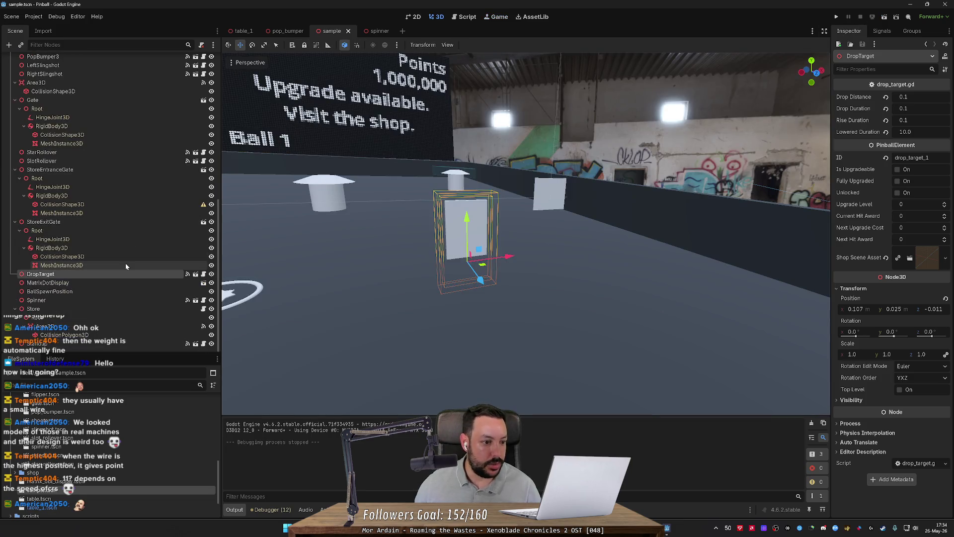
{"action": "left_click", "coordinate": [553, 194]}
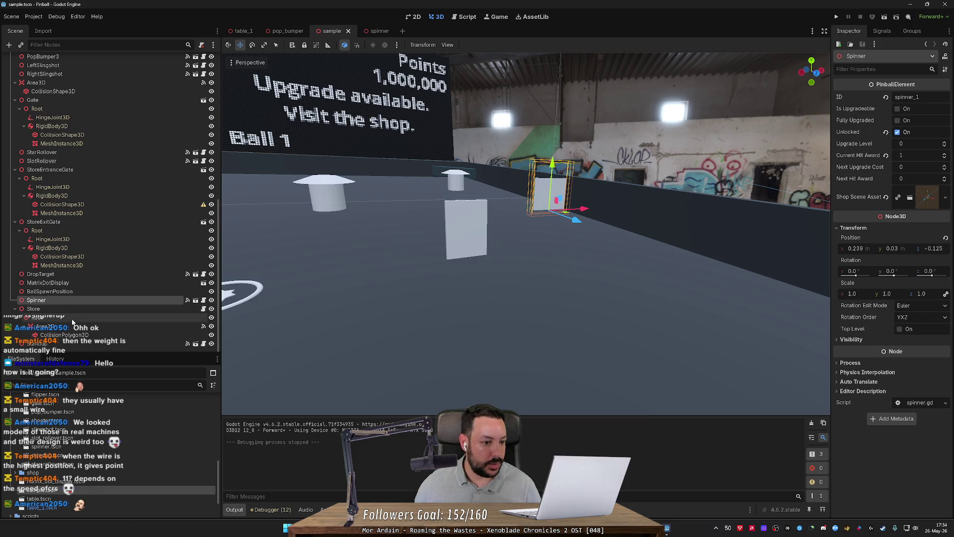
{"action": "scroll", "coordinate": [86, 471], "scroll_direction": "up", "scroll_amount": 3}
{"action": "scroll", "coordinate": [86, 470], "scroll_direction": "up", "scroll_amount": 5}
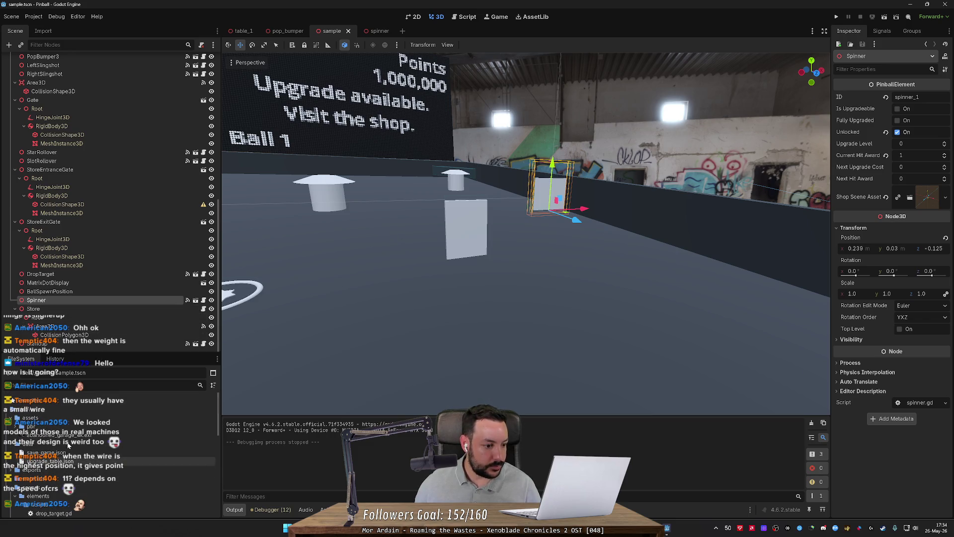
{"action": "double_click", "coordinate": [101, 452]}
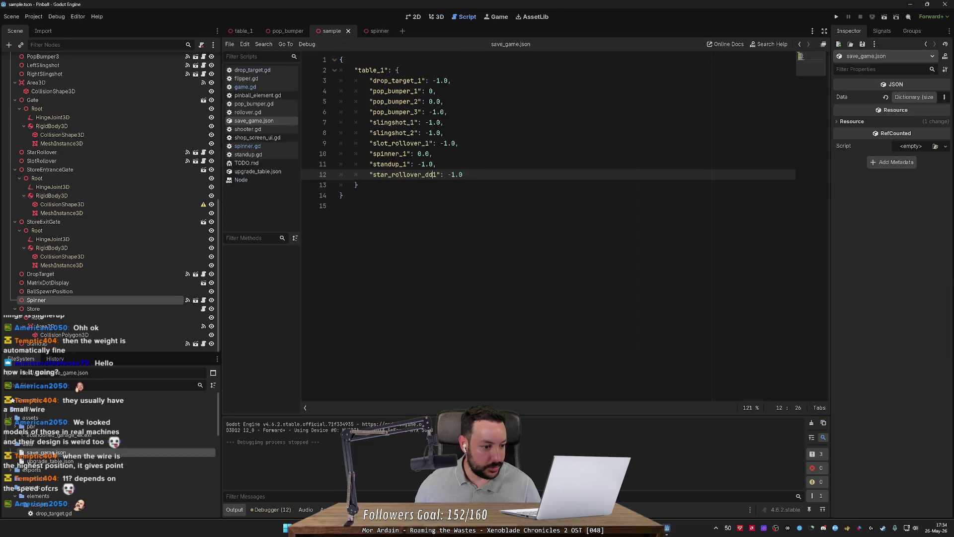
{"action": "left_click", "coordinate": [419, 154]}
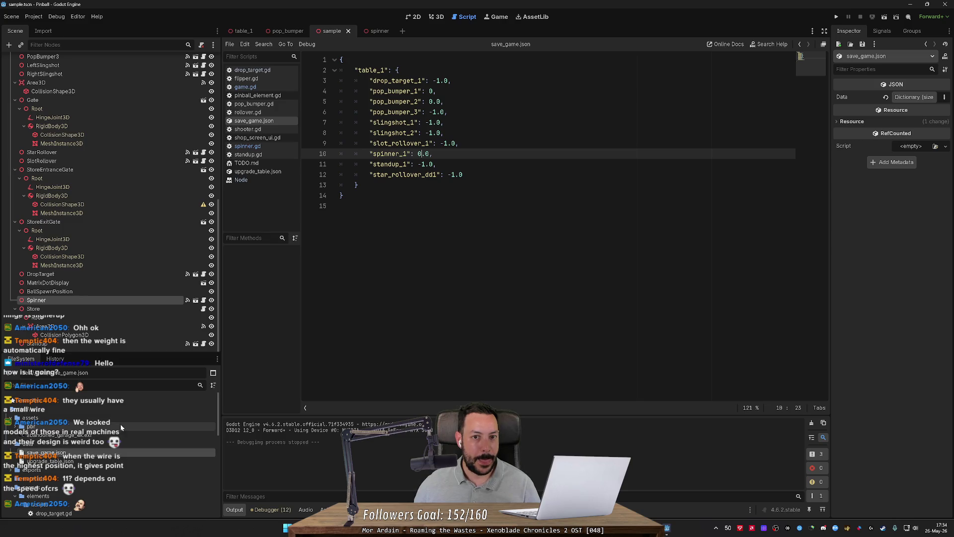
{"action": "left_click", "coordinate": [885, 18]}
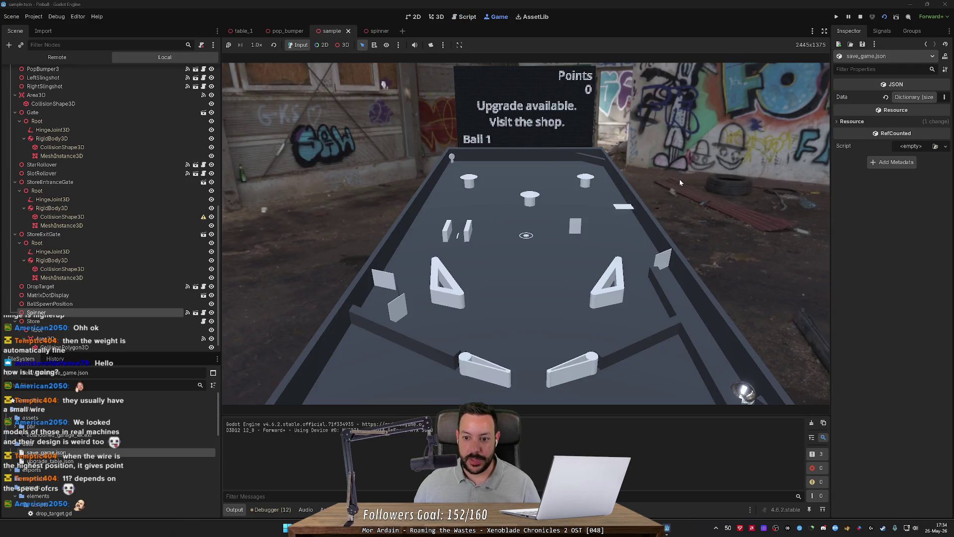
{"action": "key", "text": "space"}
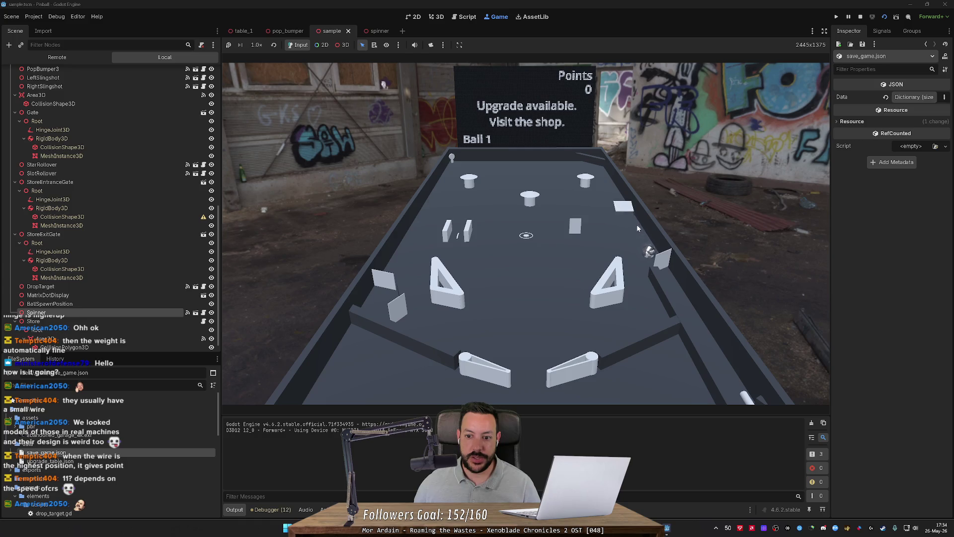
{"action": "key", "text": "space"}
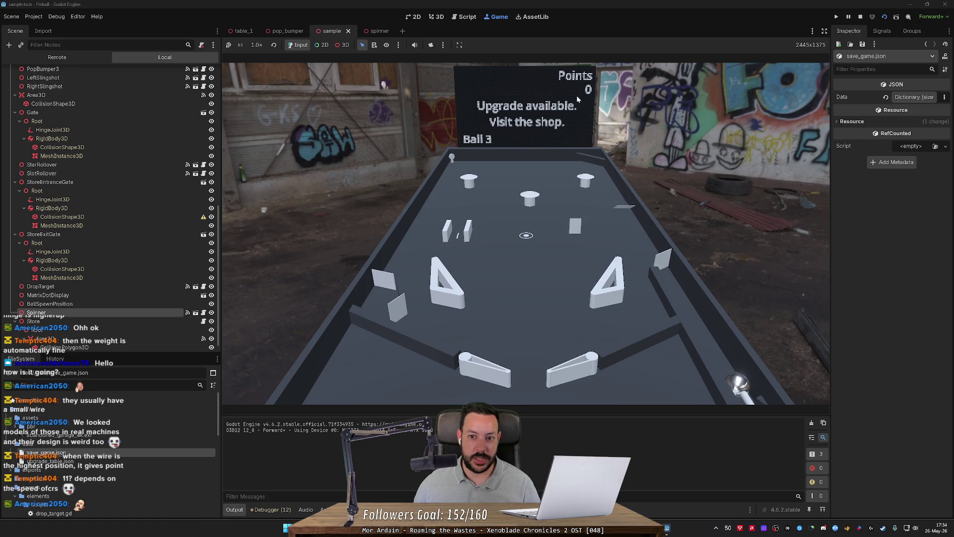
{"action": "left_click", "coordinate": [860, 16]}
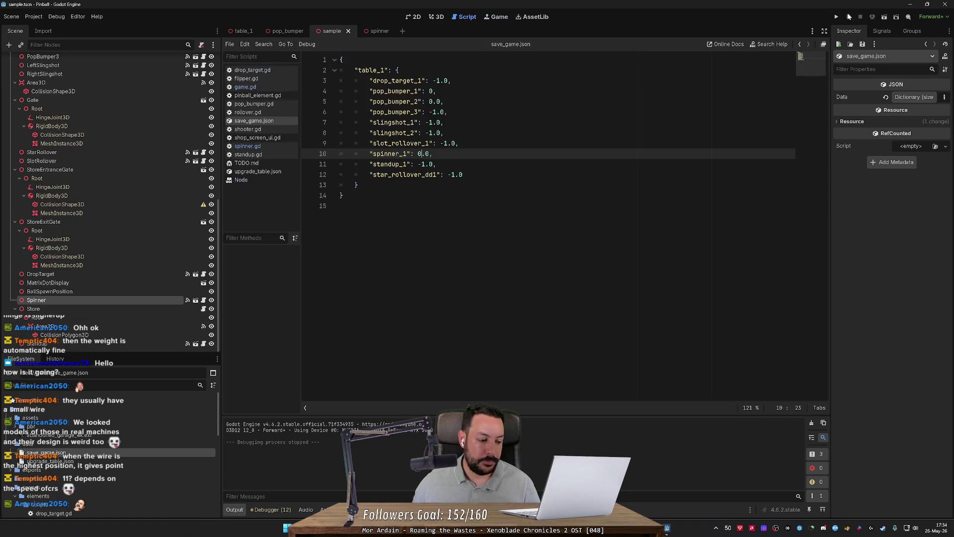